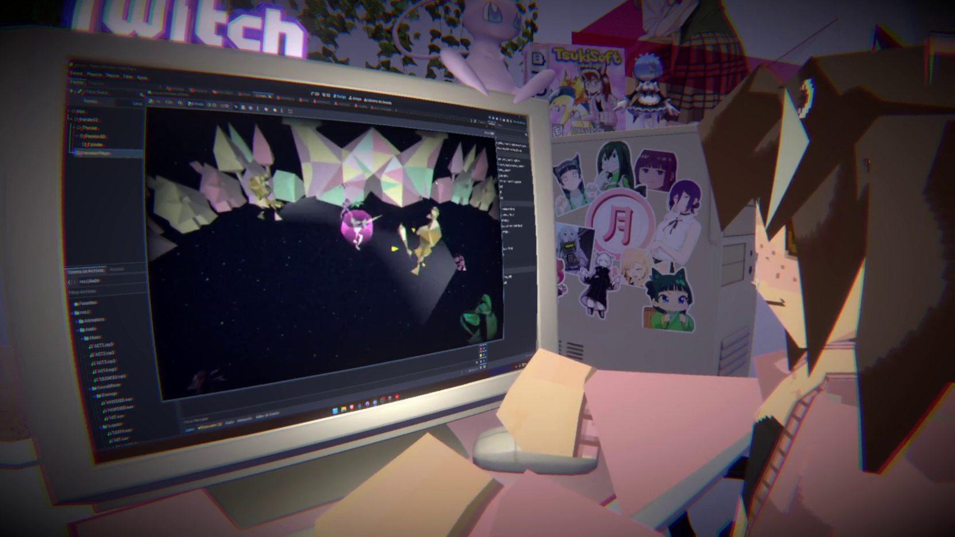
- Stop the running game and bring up game_manager.gd in the script editor
key("F8")
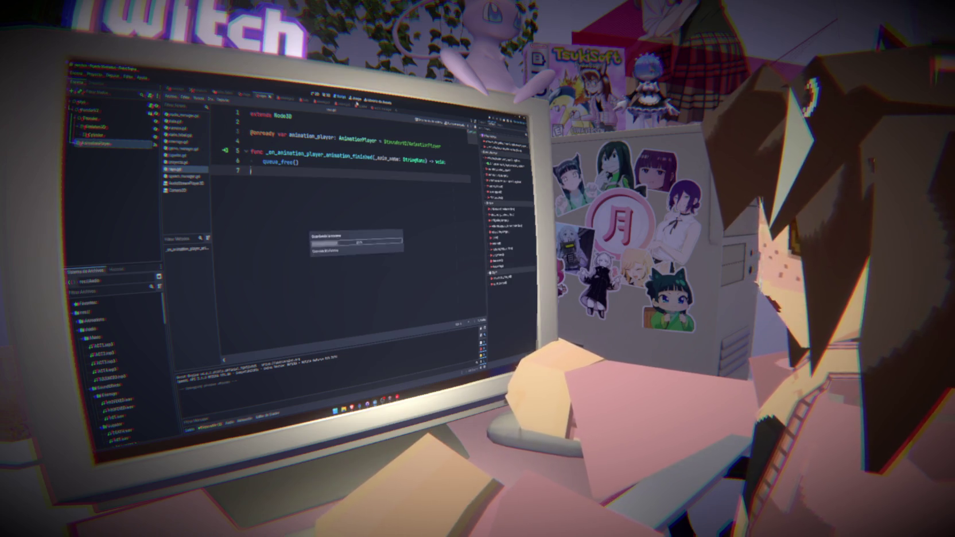
left_click(326, 94)
left_click(337, 155)
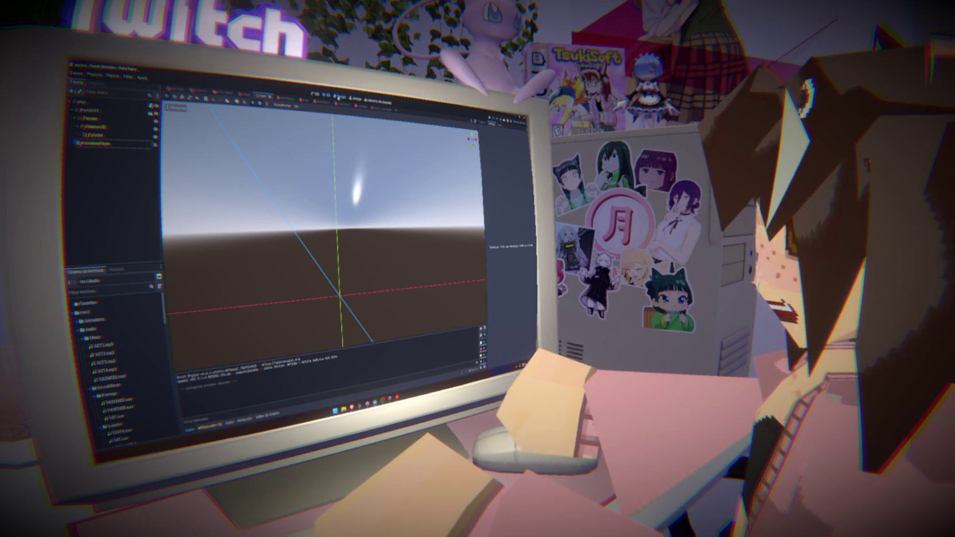
left_click(339, 96)
left_click(194, 150)
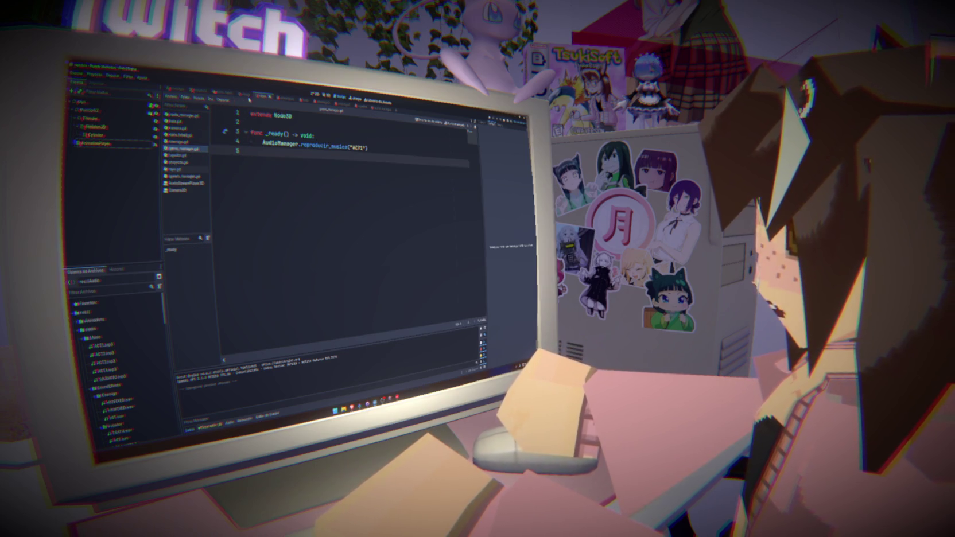
- Switch scenes, cancel the Create New Node dialog, and select the ACT1 name on line 4
left_click(244, 95)
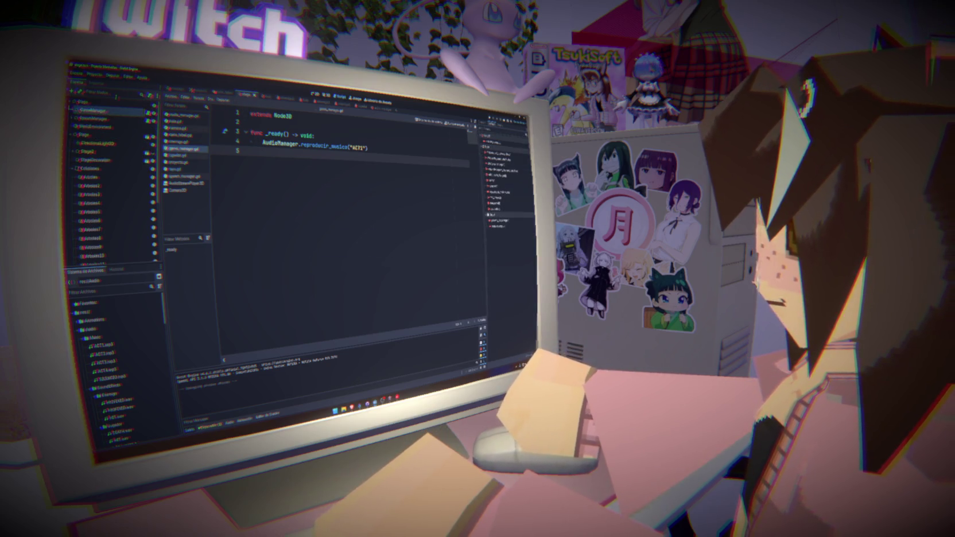
right_click(109, 113)
left_click(135, 121)
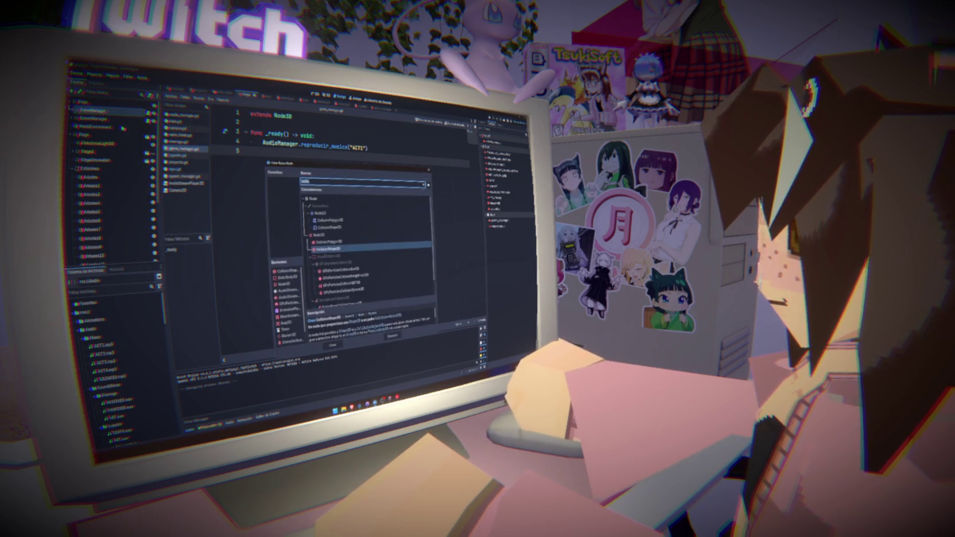
left_click(429, 171)
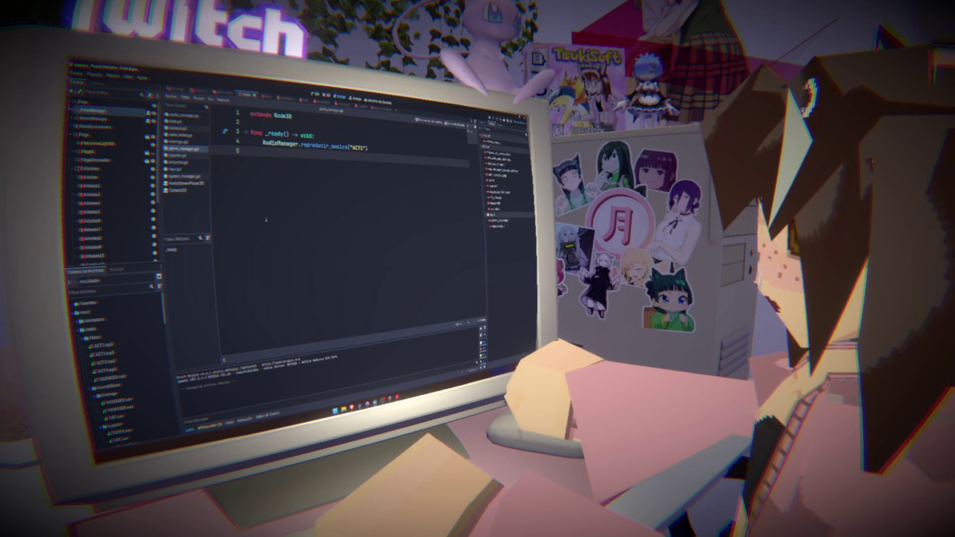
double_click(360, 149)
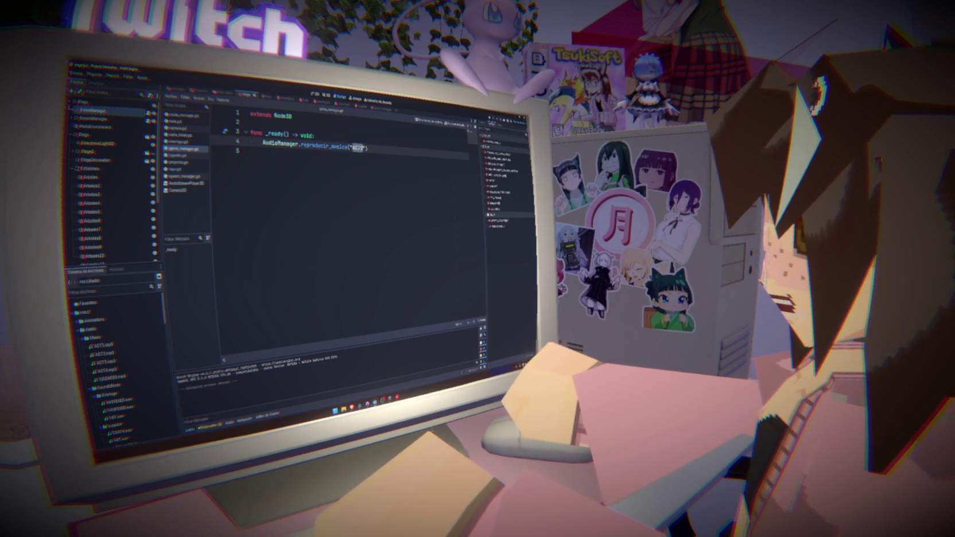
- Browse the ACT2, ACT3, ACT4 and SILENCIO music files in the FileSystem dock
left_click(117, 354)
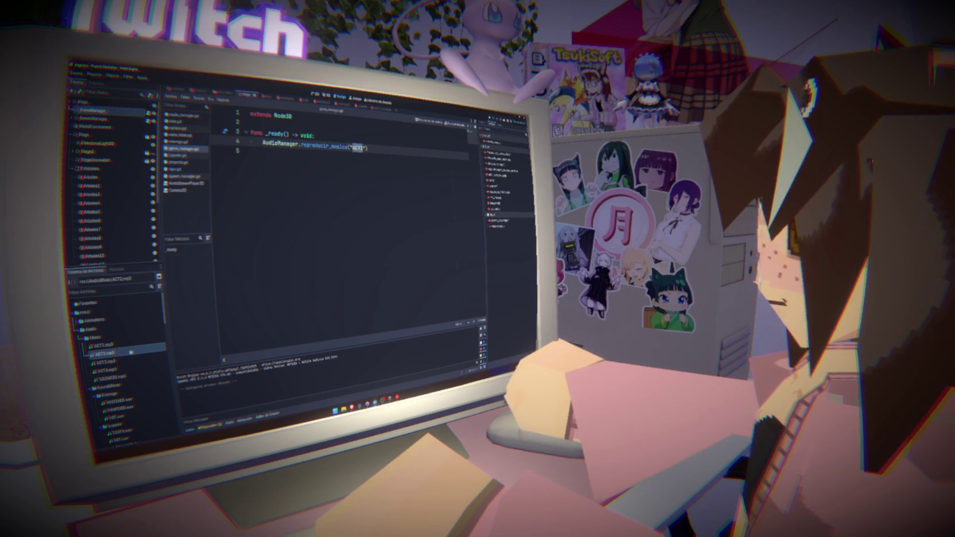
left_click(121, 362)
left_click(113, 370)
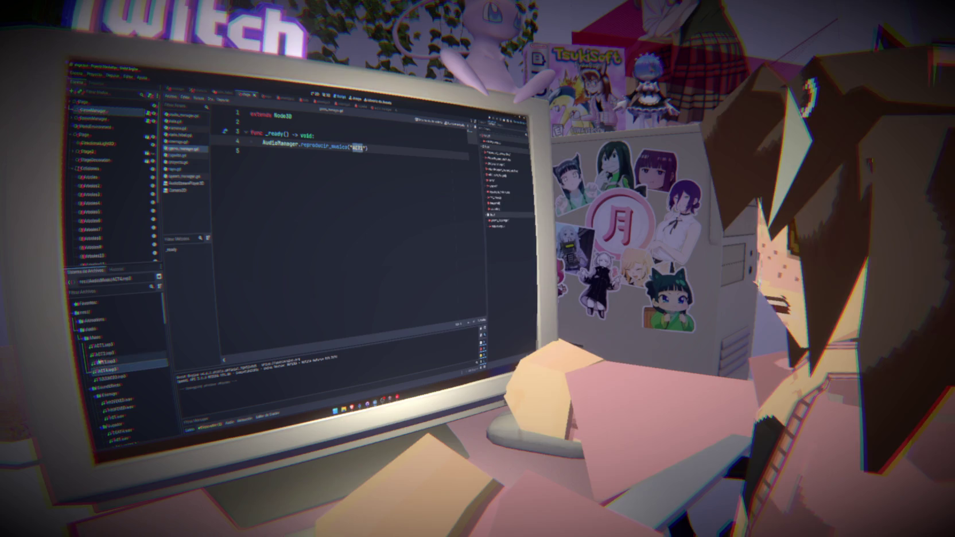
left_click(121, 378)
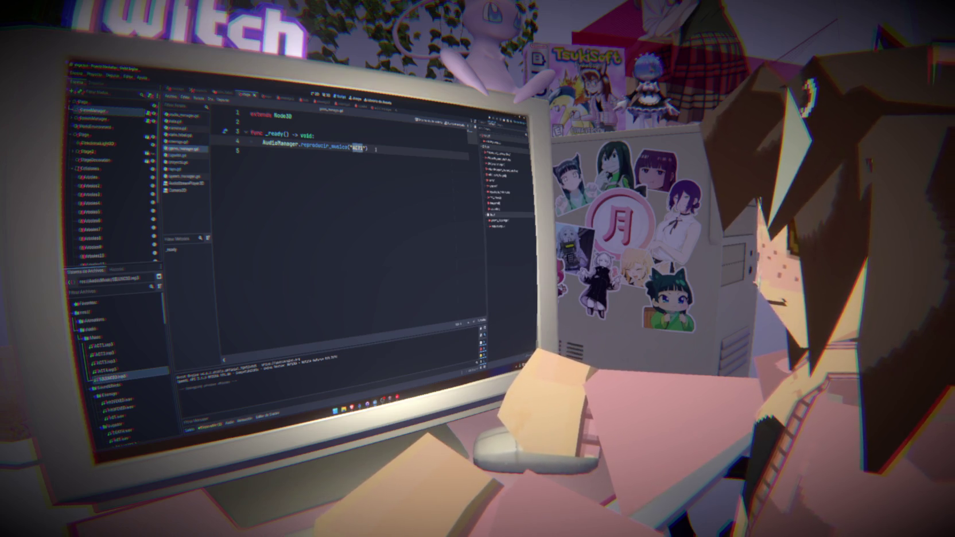
left_click(315, 135)
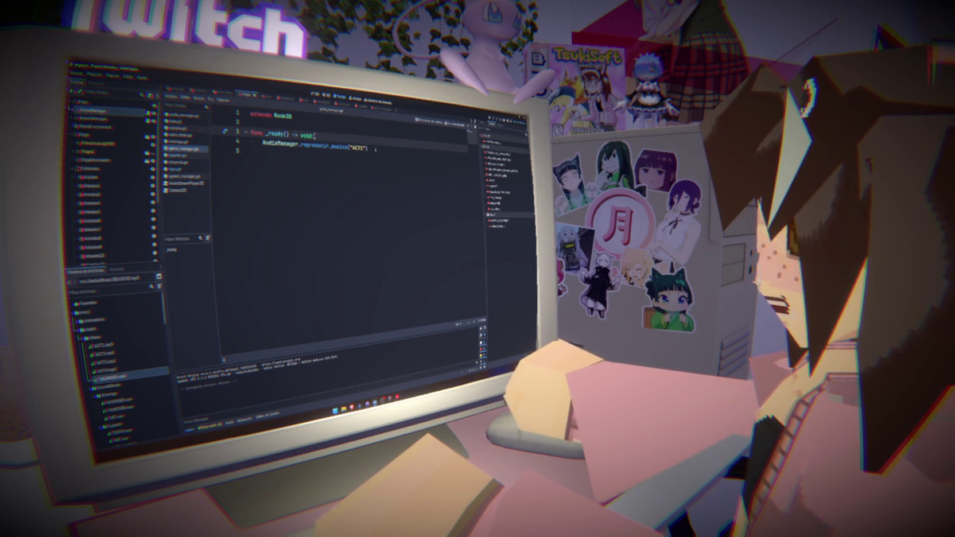
left_click(115, 353)
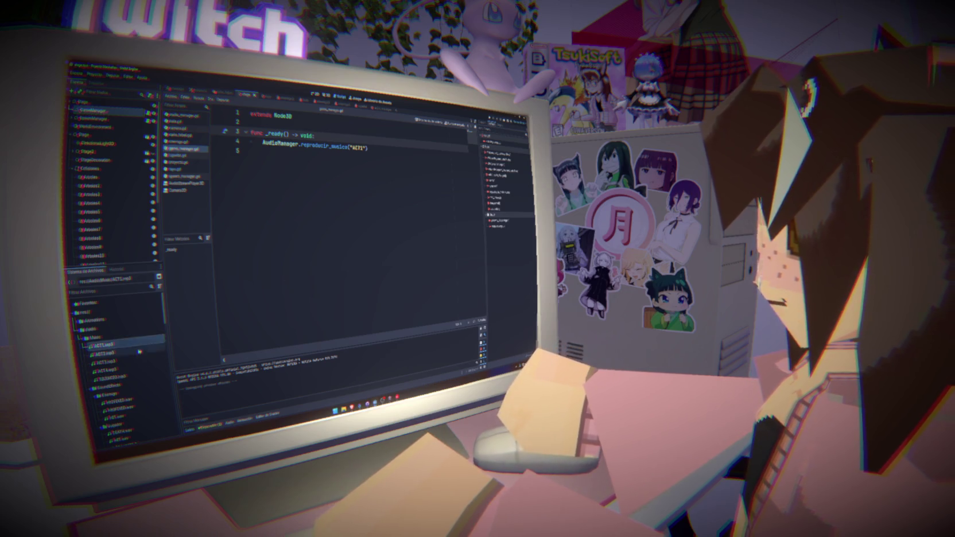
left_click(128, 344)
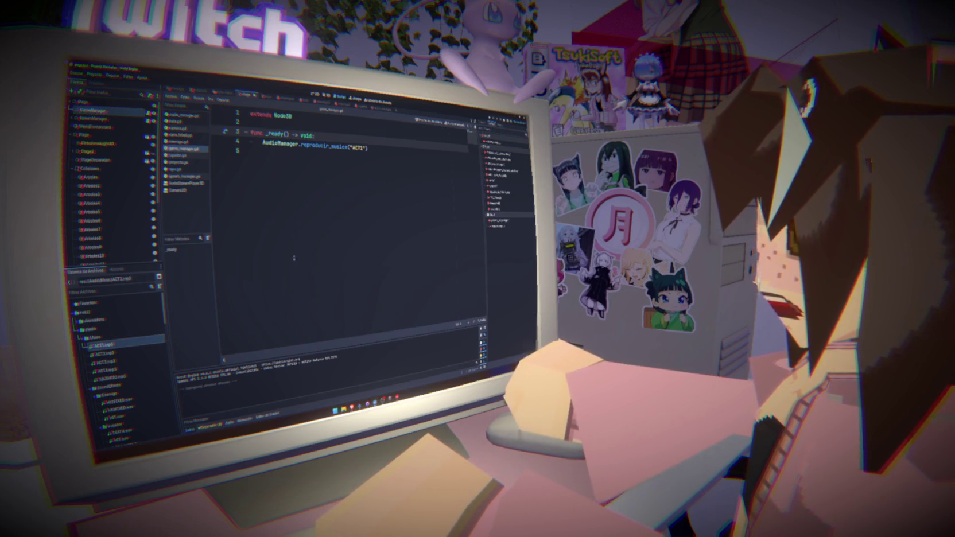
- Retype ACT1") on line 4 and bring up the ACT1.mp3 import preview
key("BackSpace")
key("BackSpace")
key("BackSpace")
type("ACT1\")")
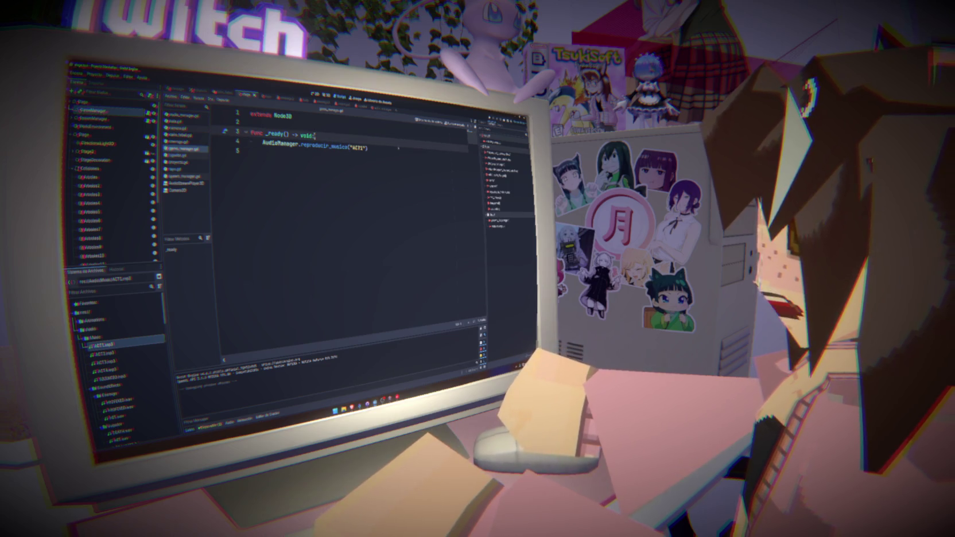
left_click(383, 139)
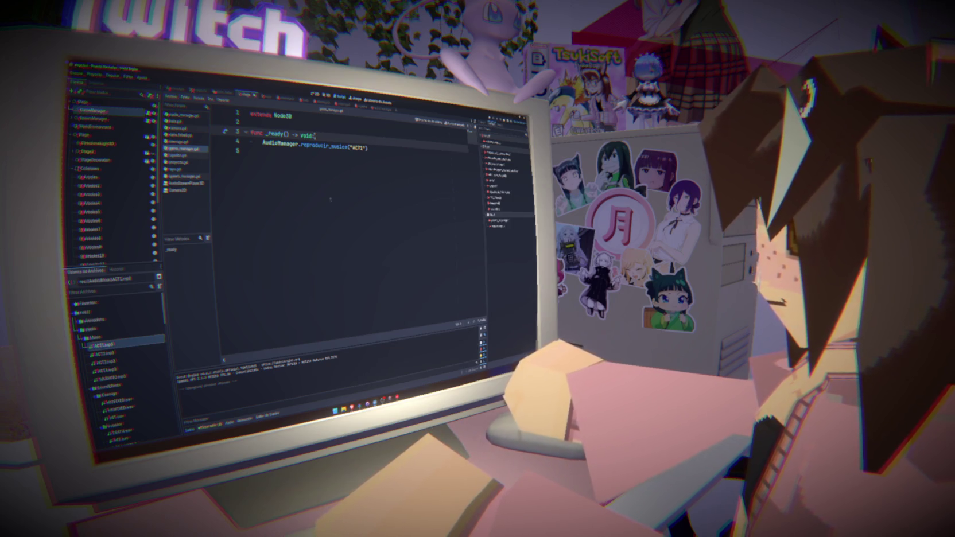
double_click(118, 346)
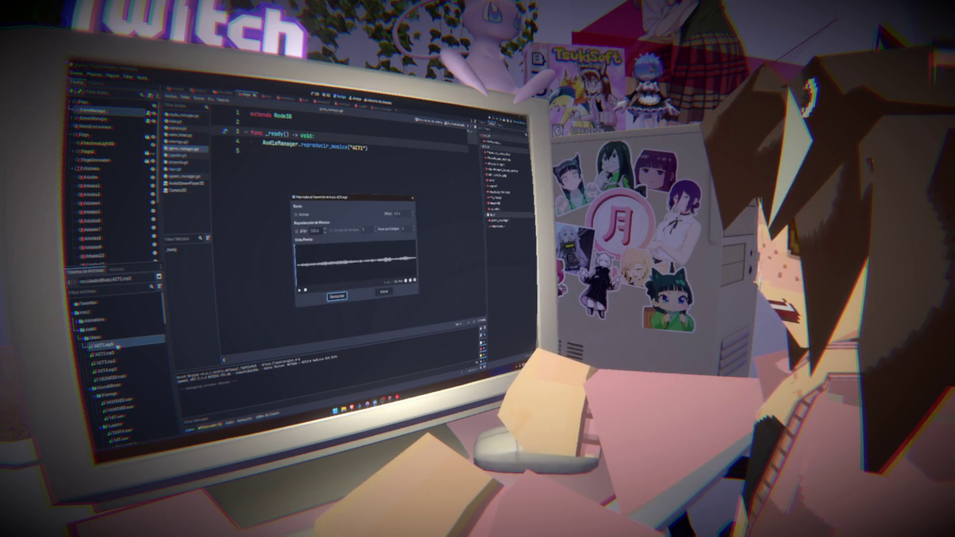
- Play and skim through the ACT1 and ACT2 track previews, closing each
left_click(299, 290)
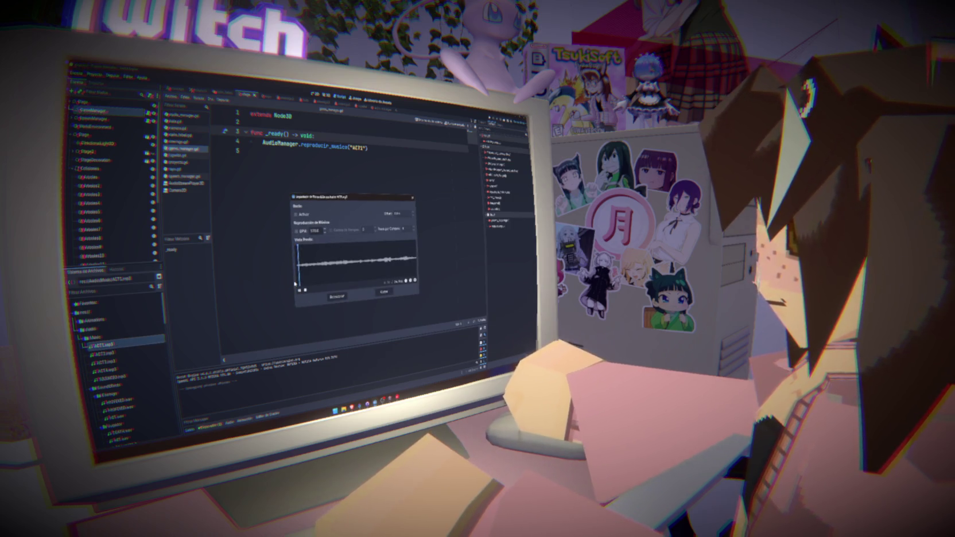
left_click_drag(335, 268, 409, 270)
left_click(393, 293)
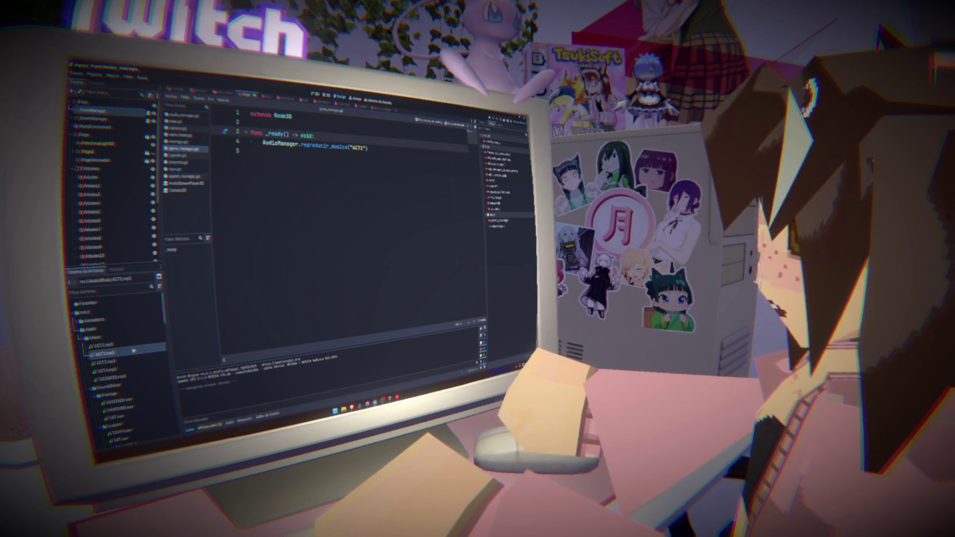
double_click(109, 353)
left_click_drag(295, 268, 406, 260)
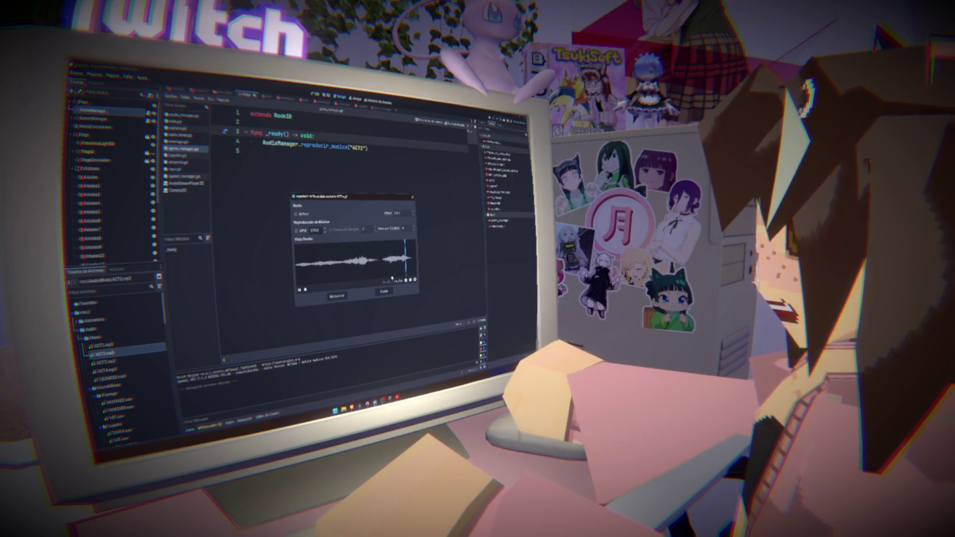
left_click(383, 291)
- Play and skip through the ACT3 and ACT4 track previews, closing each
double_click(109, 362)
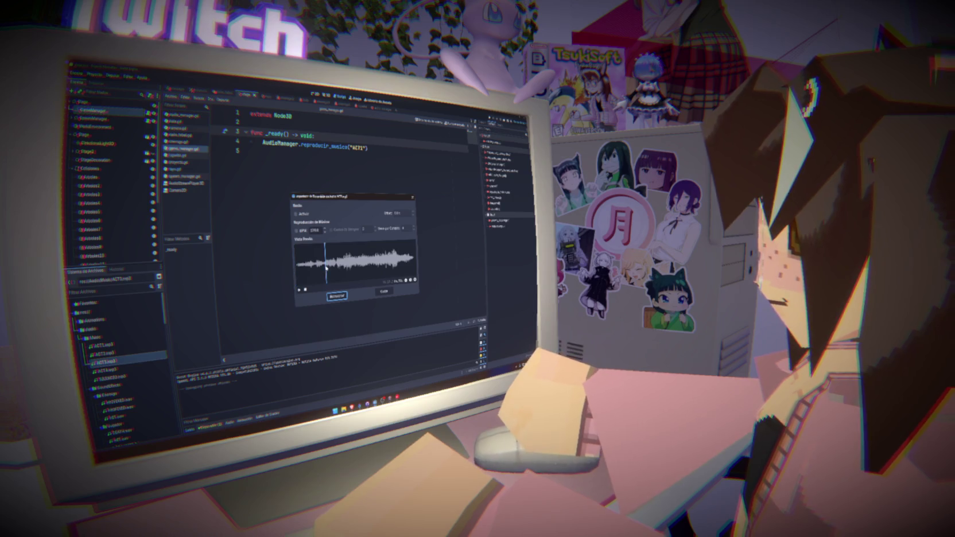
left_click(299, 290)
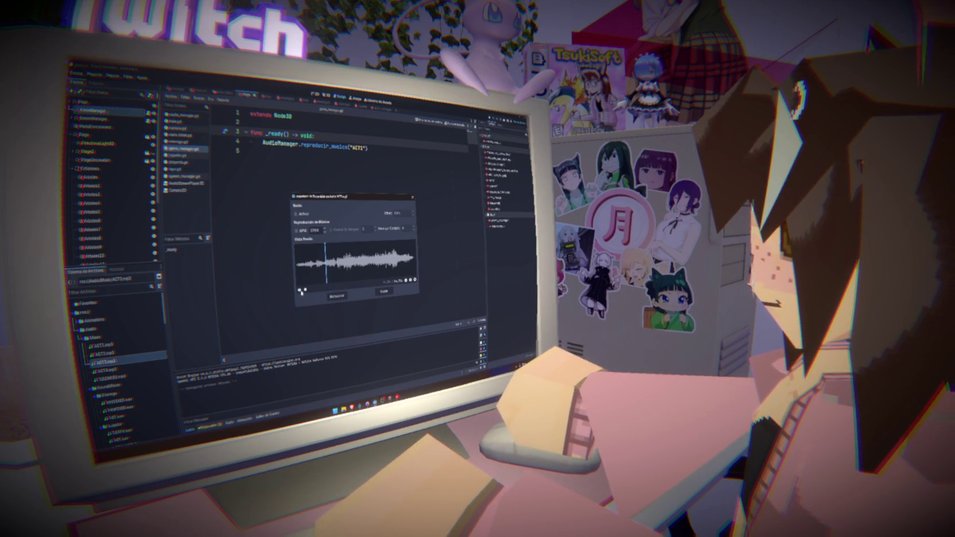
left_click(371, 261)
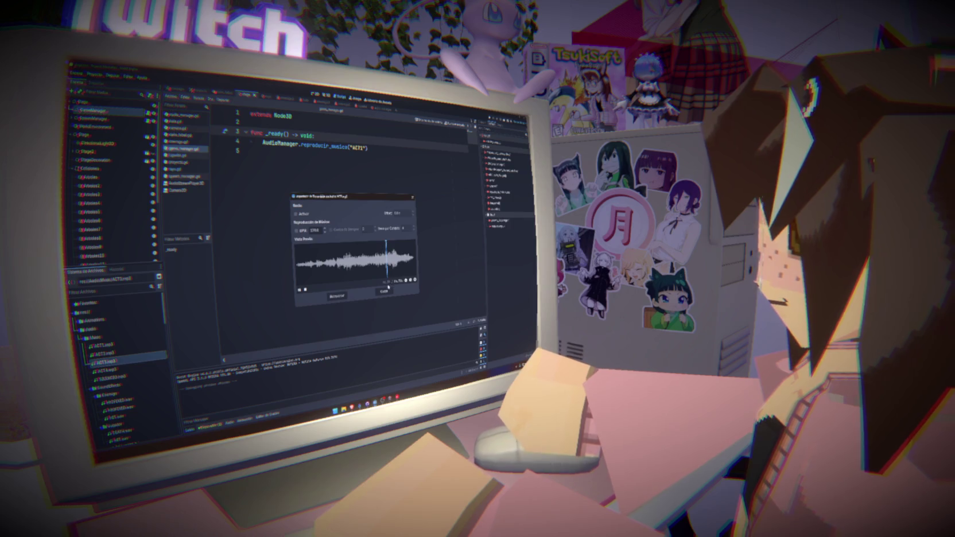
left_click(384, 291)
double_click(105, 371)
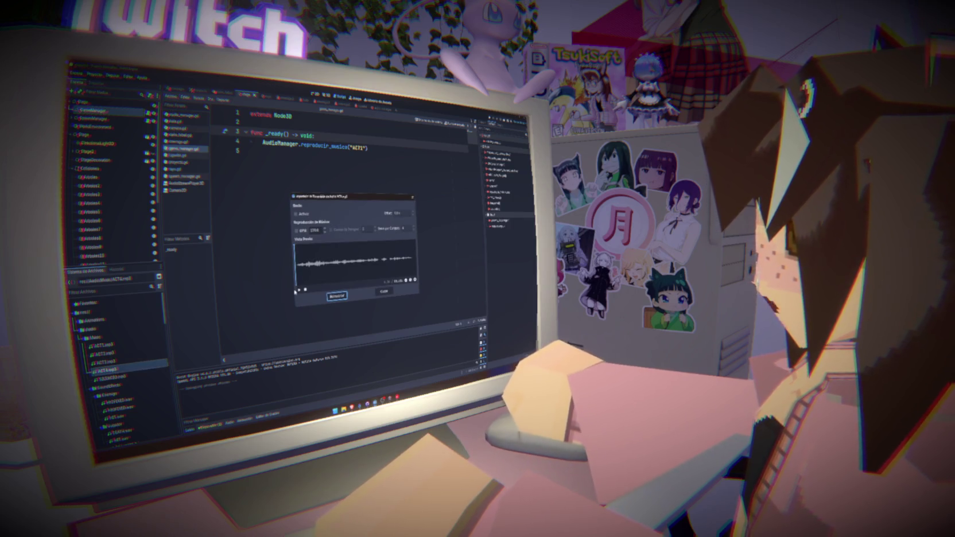
left_click(299, 290)
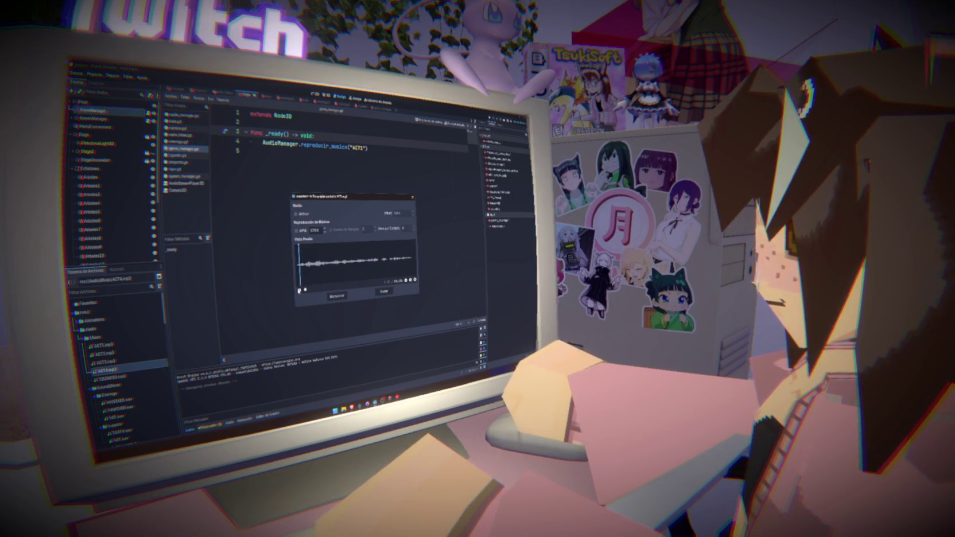
left_click(340, 265)
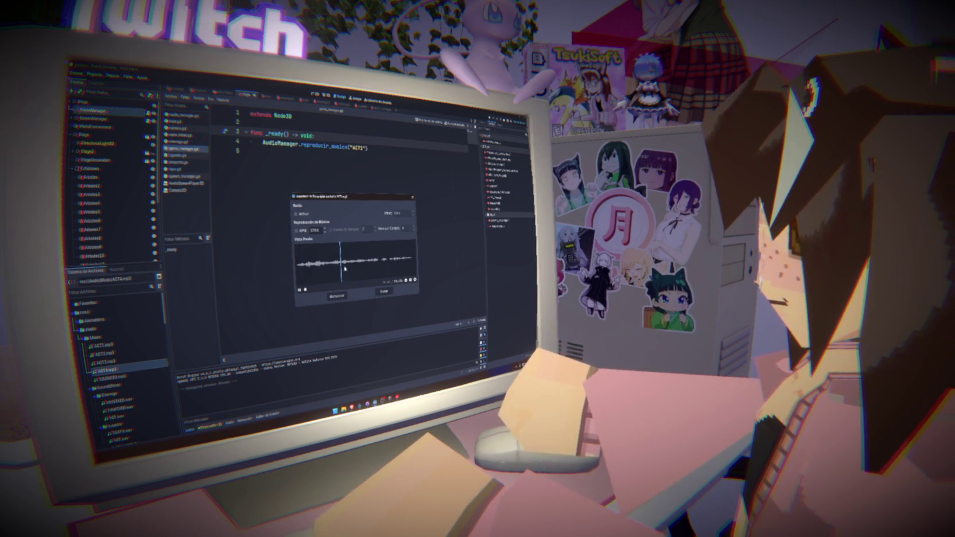
left_click(369, 262)
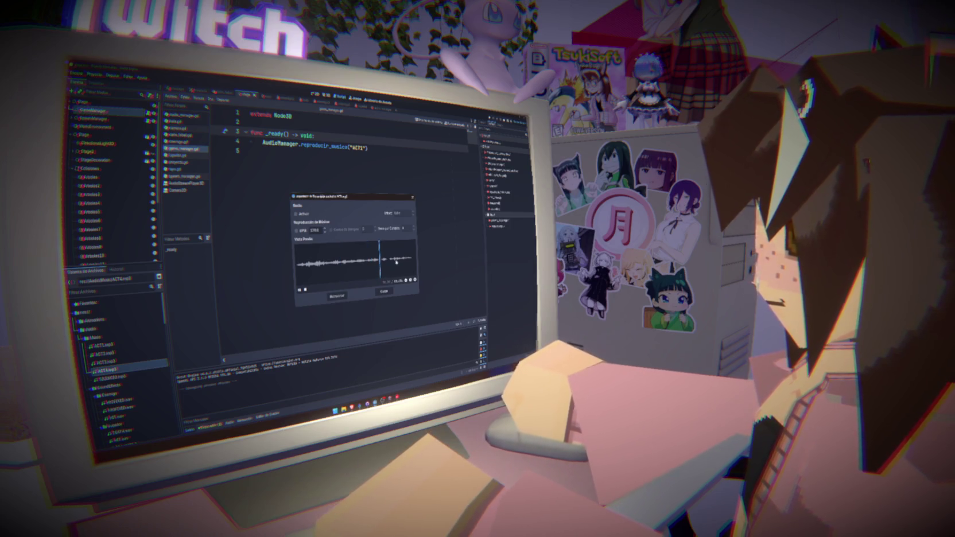
left_click(394, 263)
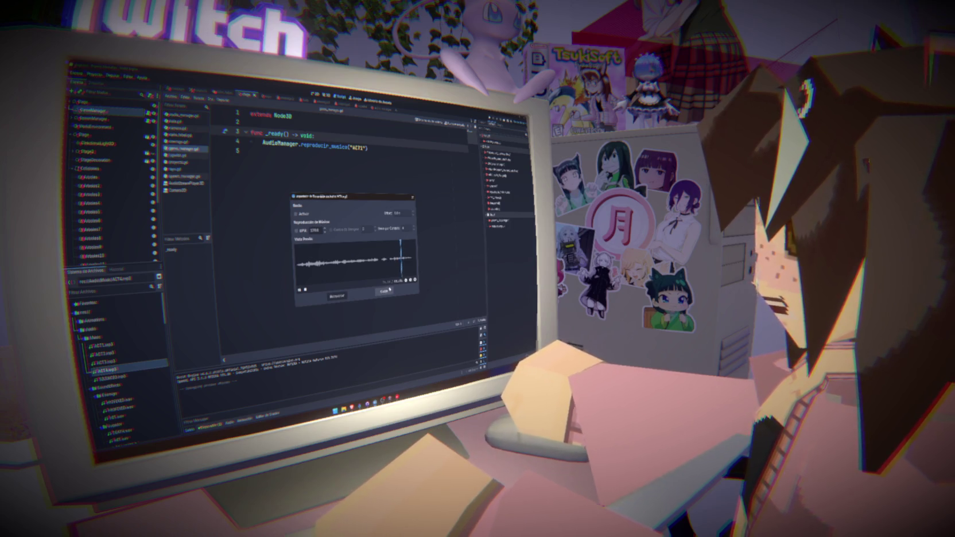
left_click(384, 291)
- Reopen and close the ACT1–ACT4 import settings in turn, ending on SILENCIO.mp3
double_click(118, 344)
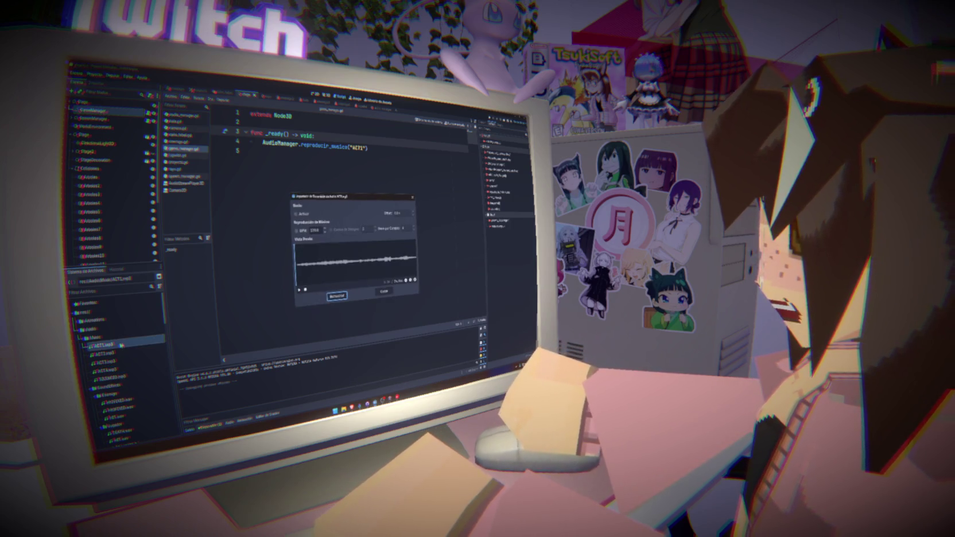
left_click(384, 291)
double_click(107, 353)
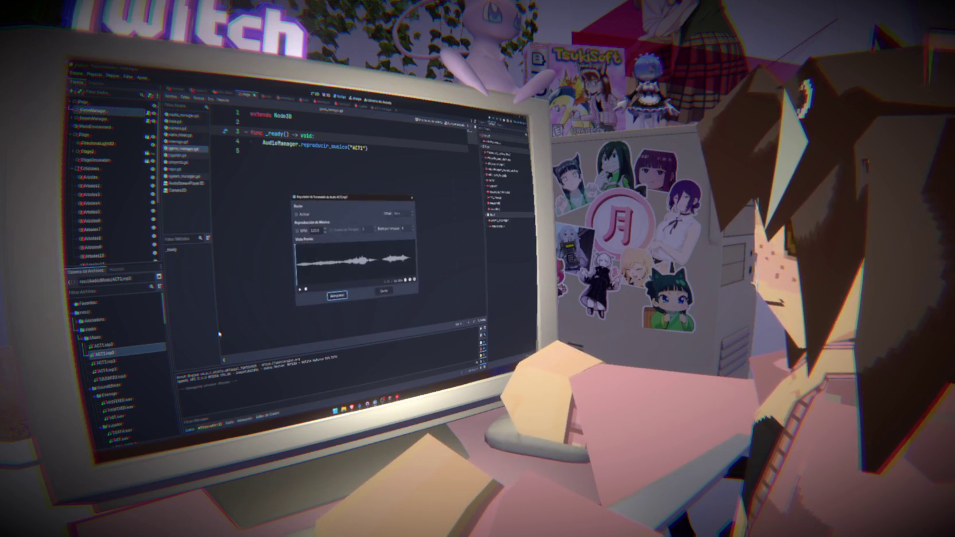
left_click(384, 291)
double_click(107, 362)
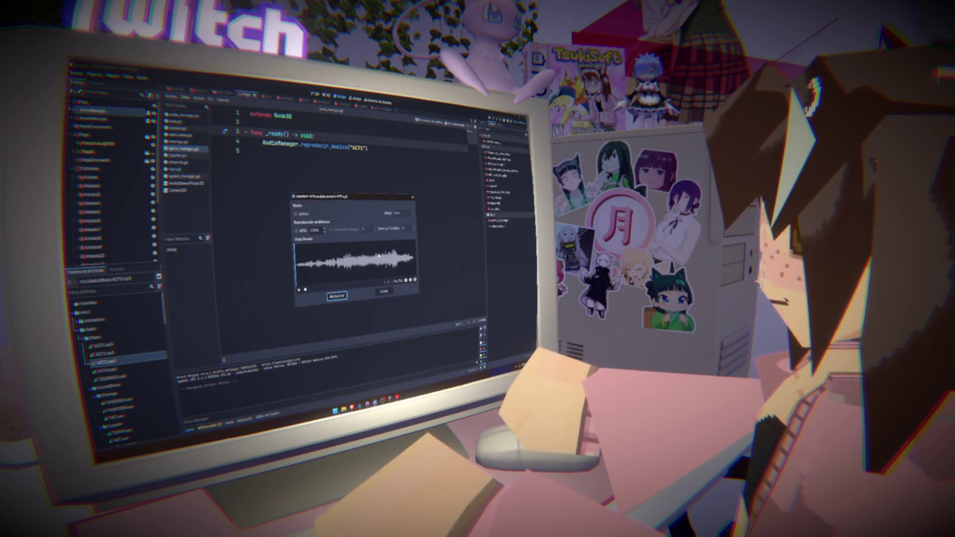
left_click(383, 291)
double_click(106, 370)
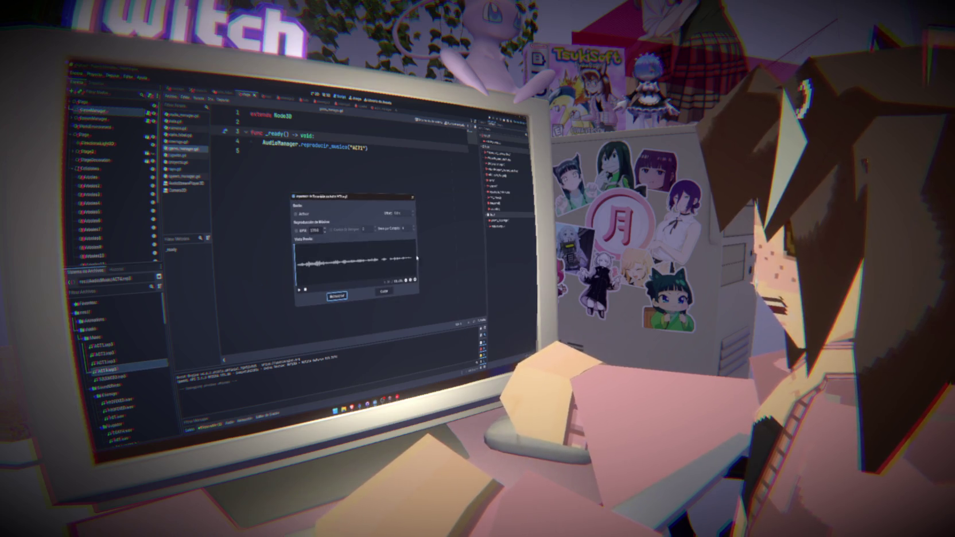
left_click(384, 291)
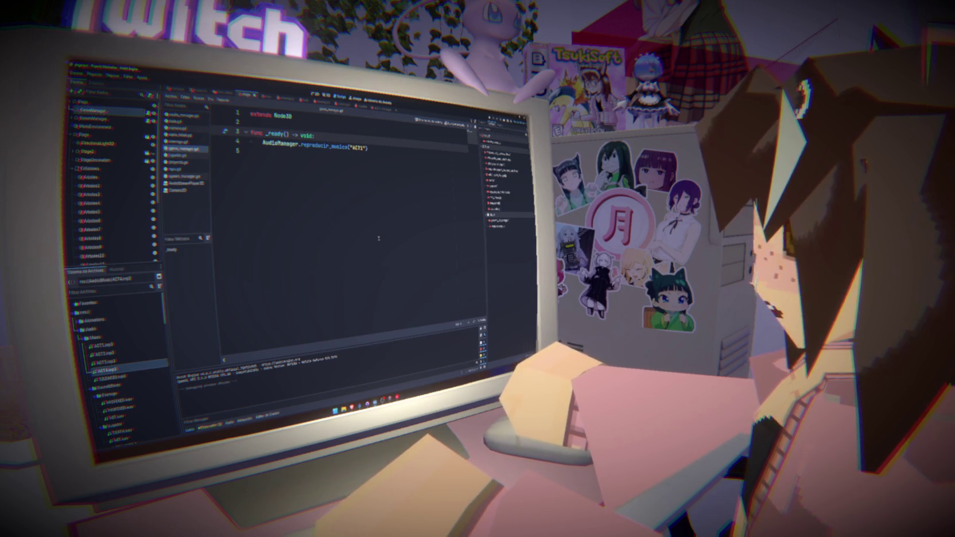
double_click(109, 377)
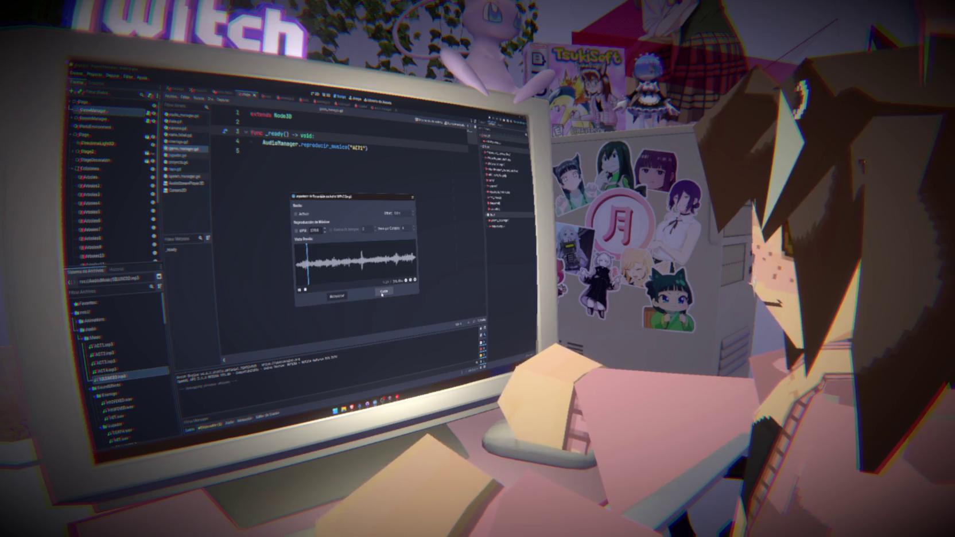
- Close the SILENCIO import dialog and show audio_manager.gd's reproducir_musica in the AudioManager scene
left_click(383, 291)
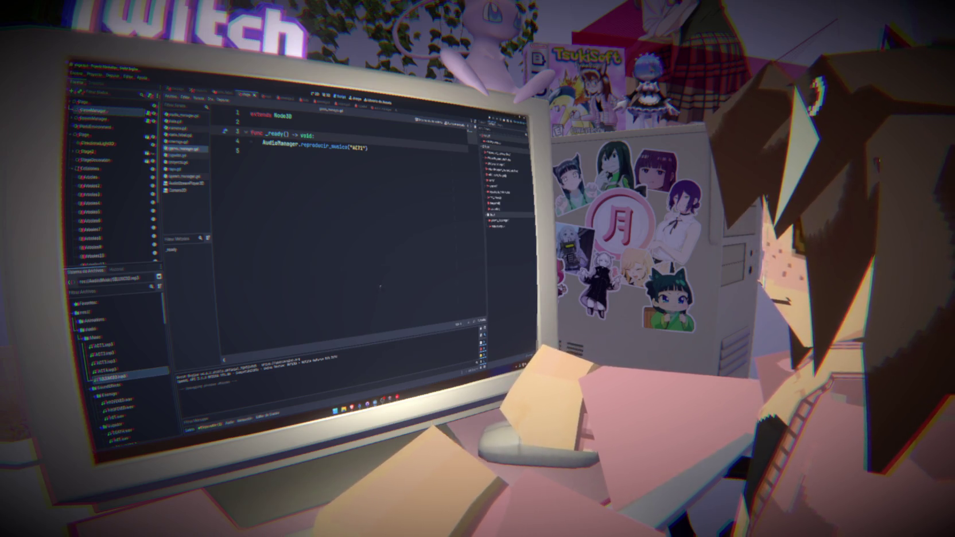
left_click(330, 222)
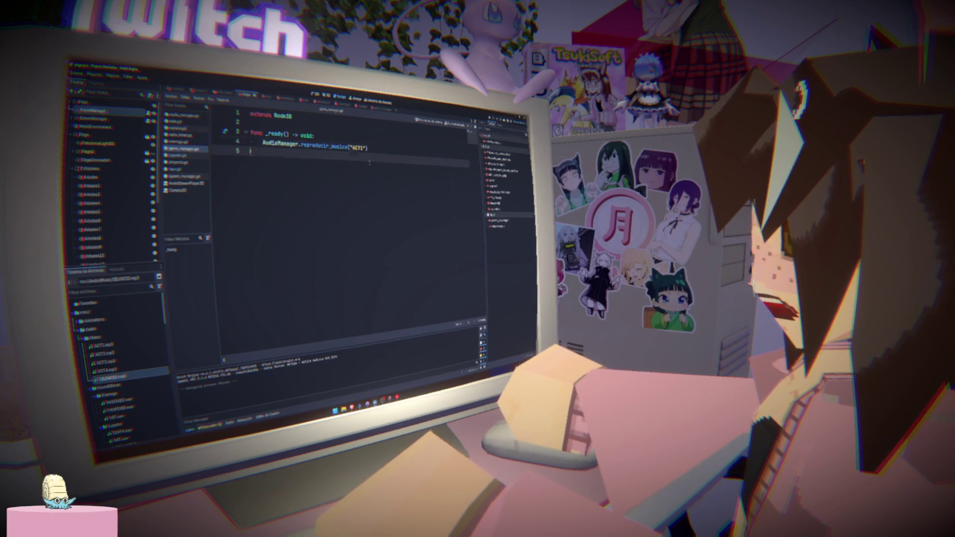
left_click(195, 116)
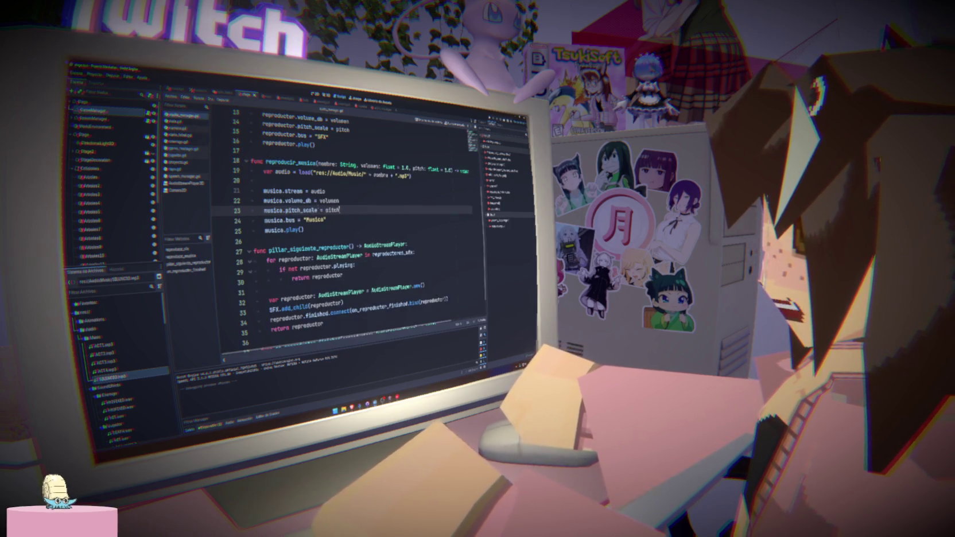
left_click(367, 184)
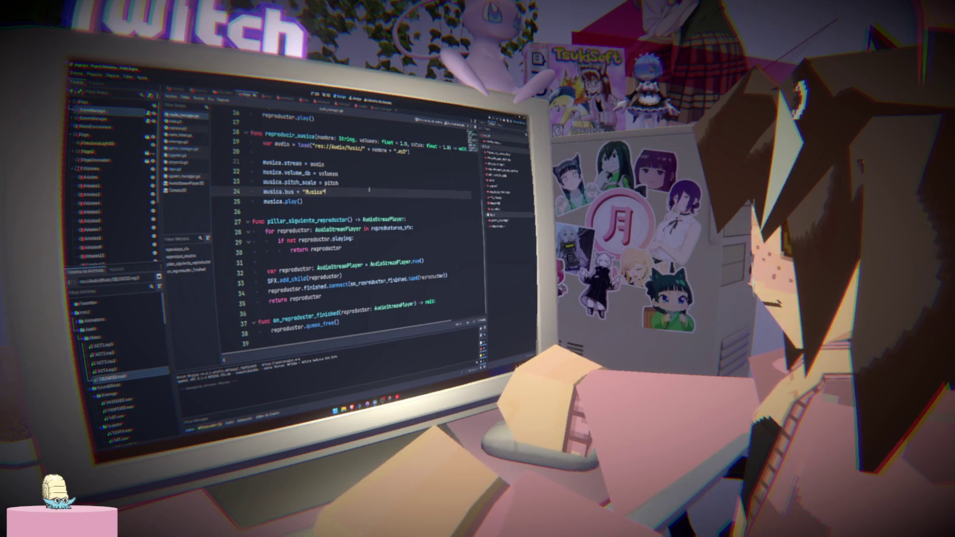
left_click(344, 136)
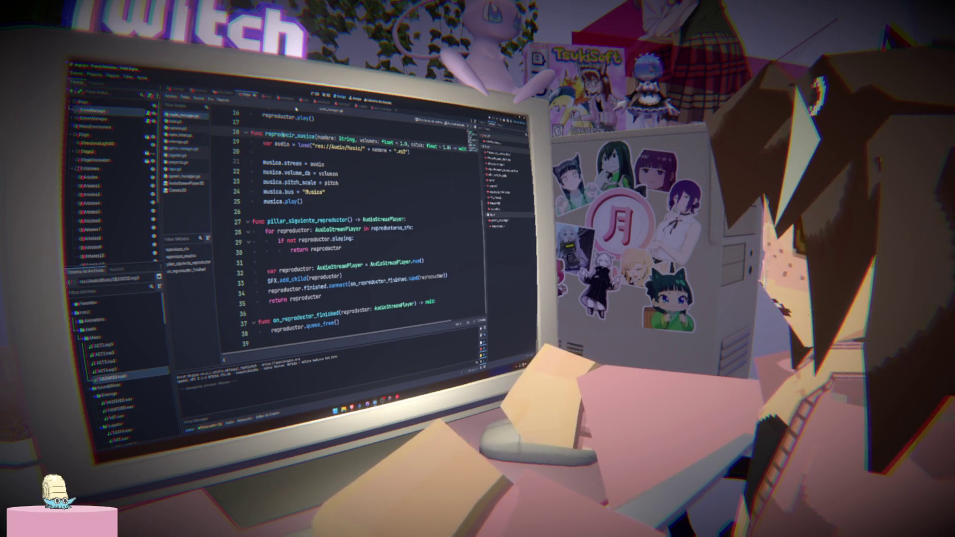
left_click(377, 105)
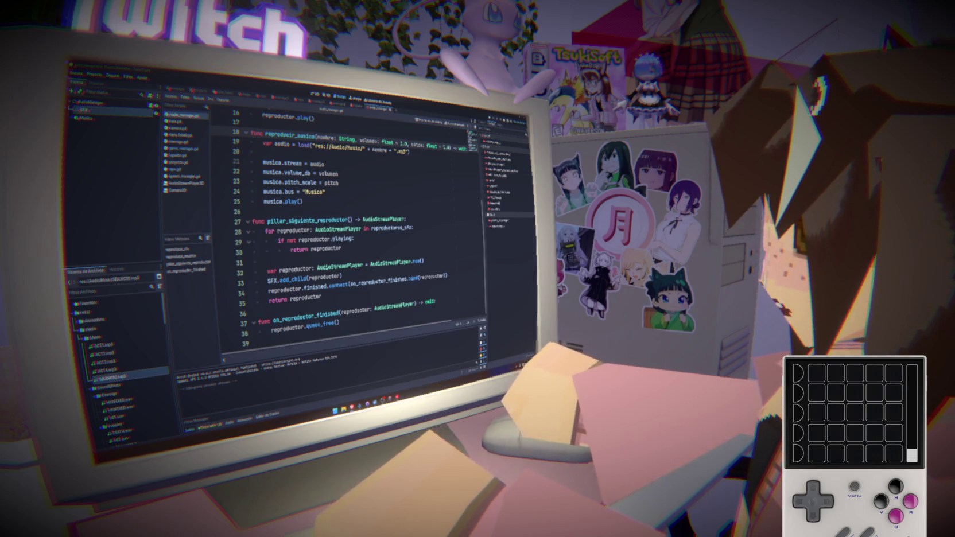
left_click(351, 210)
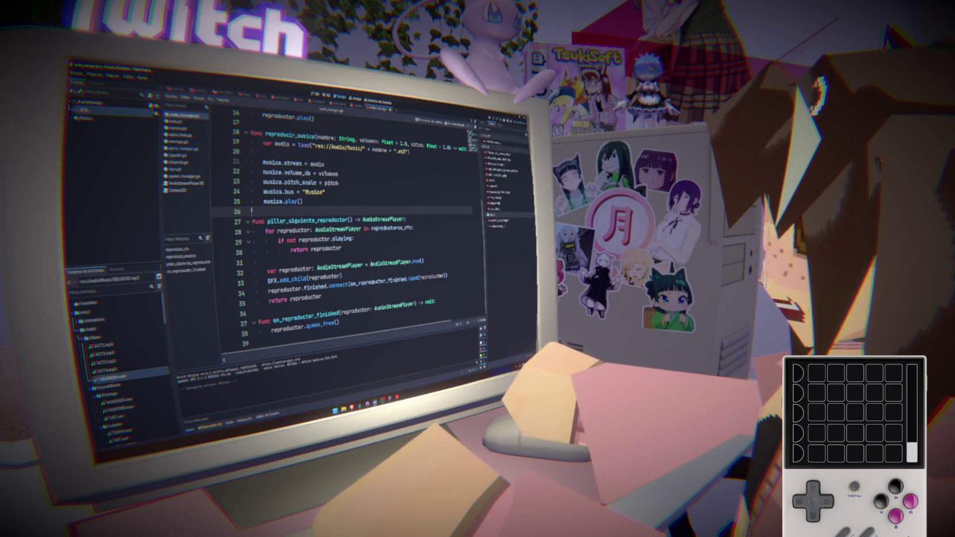
mouse_move(397, 397)
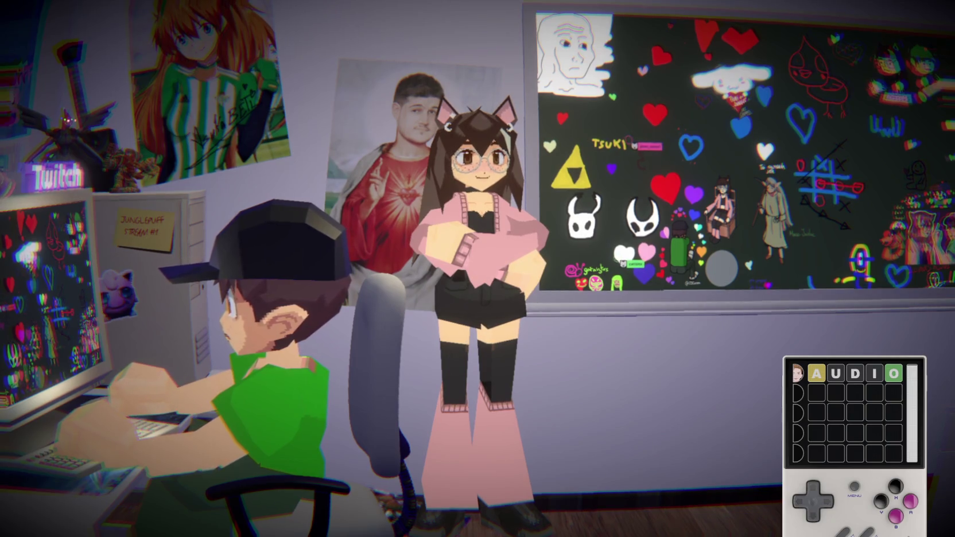
type("ovalo")
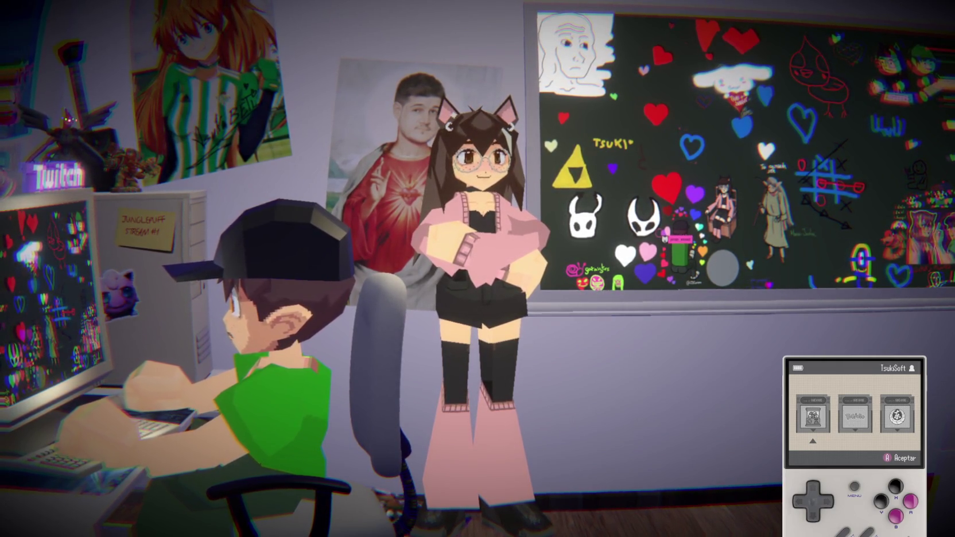
key("Return")
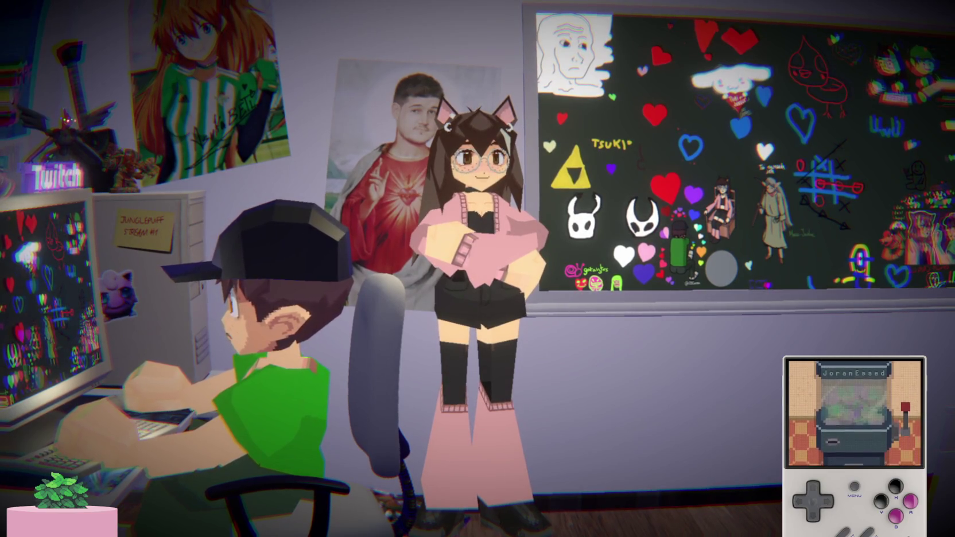
key("Down")
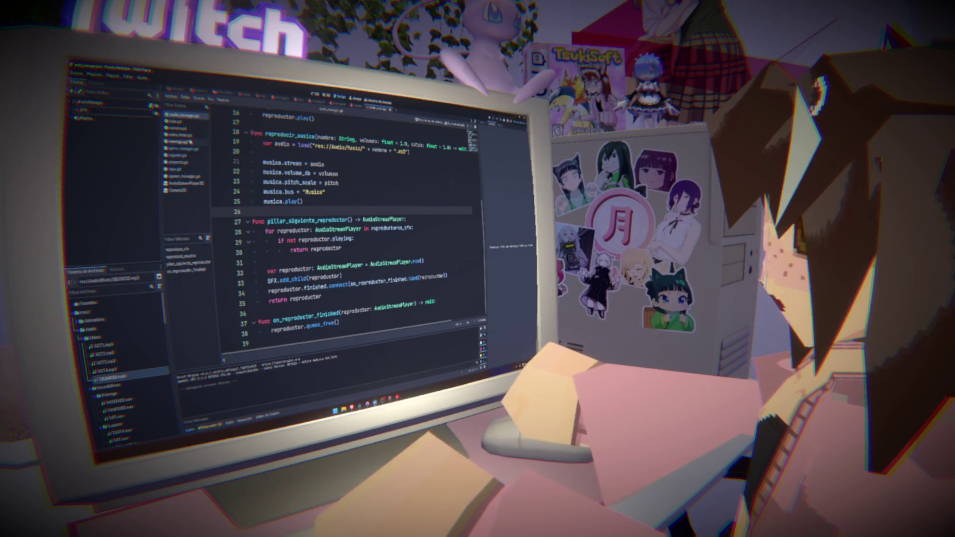
- Add 'class_name GameManager' below extends Node3D in game_manager.gd, then return to audio_manager.gd
left_click(193, 151)
left_click(292, 115)
key("Return")
type("class")
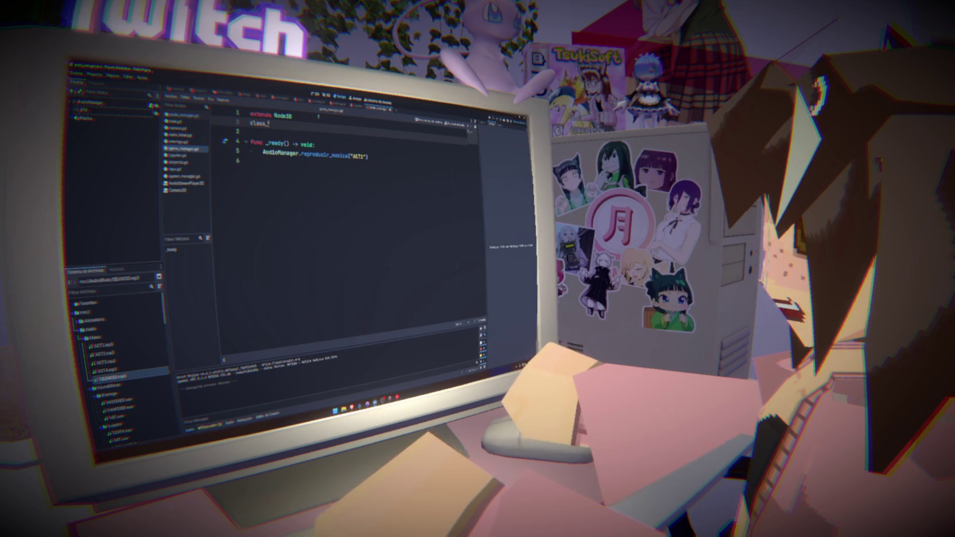
type("_name G")
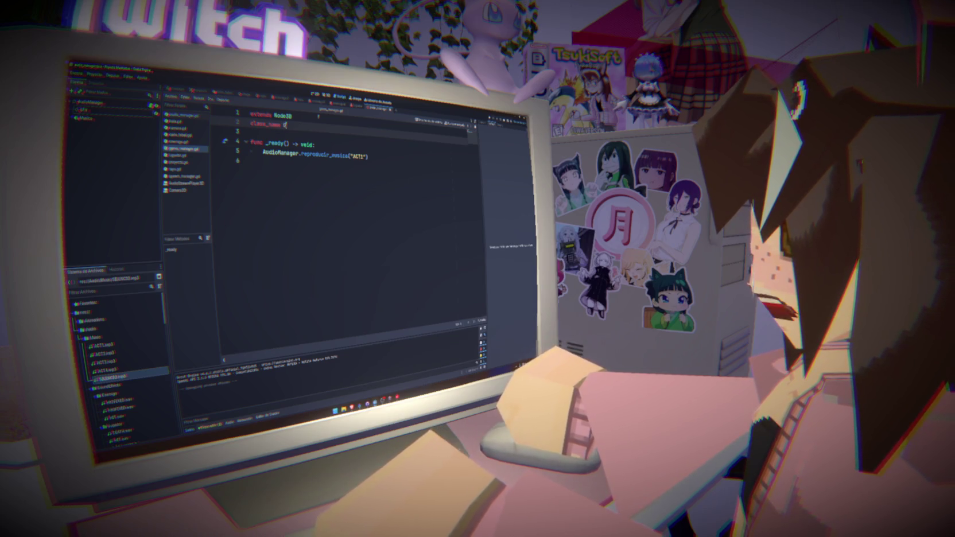
type("ameManager")
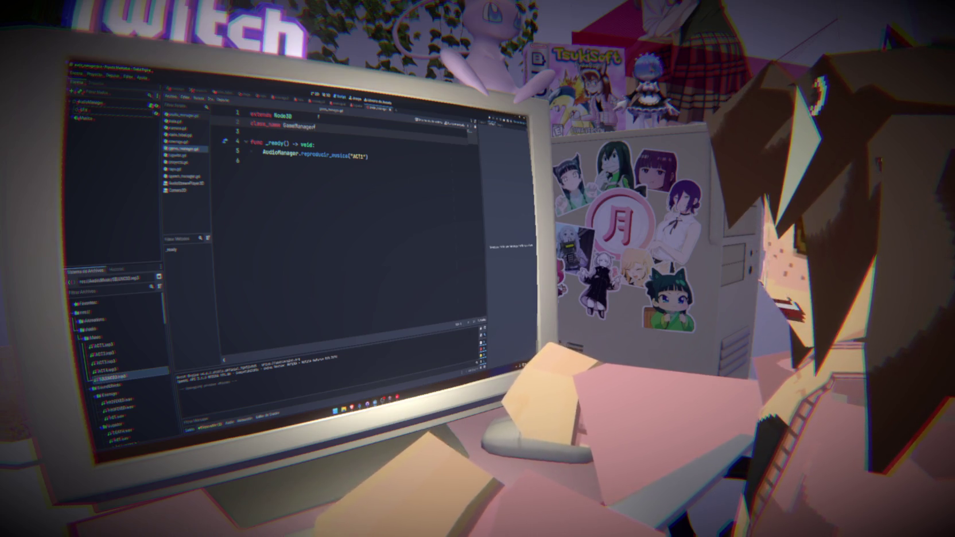
left_click(136, 123)
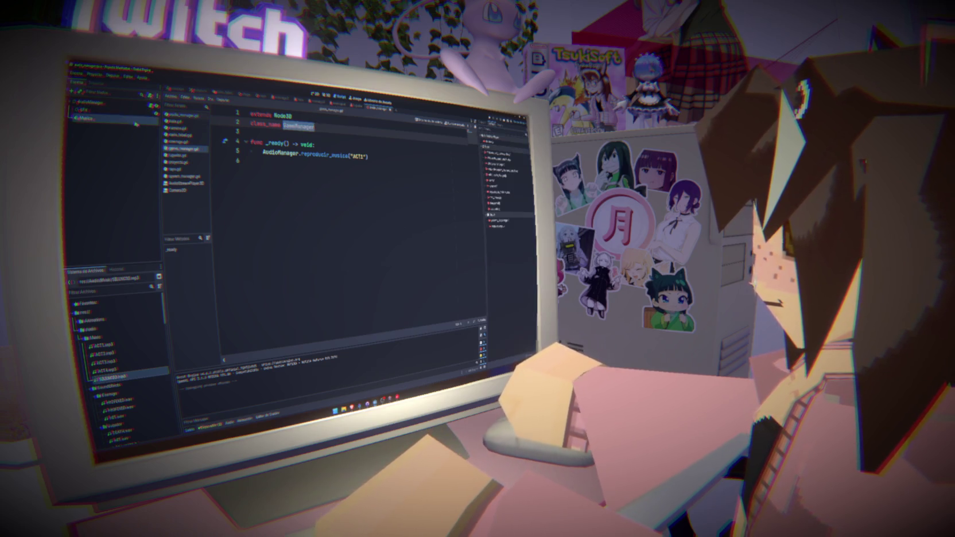
left_click(180, 116)
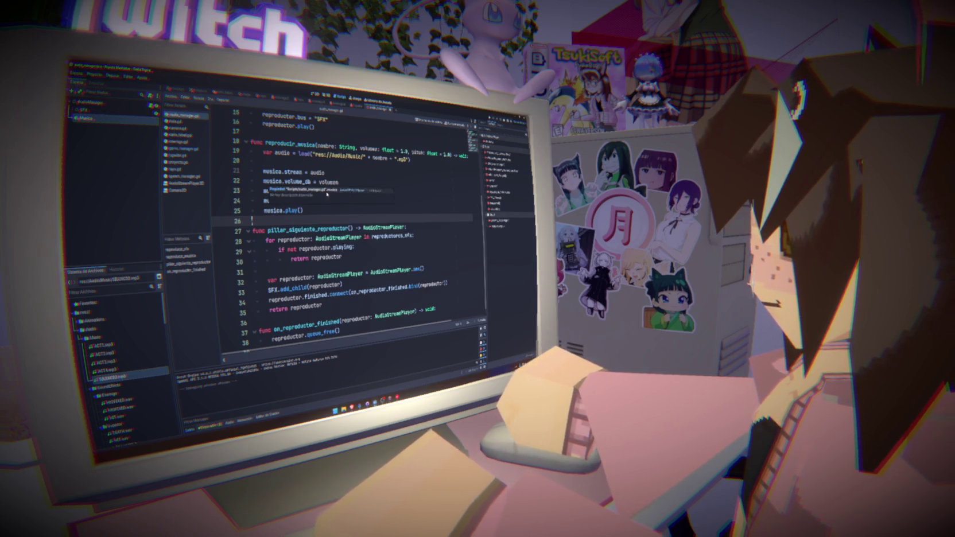
scroll(345, 229, "down", 1)
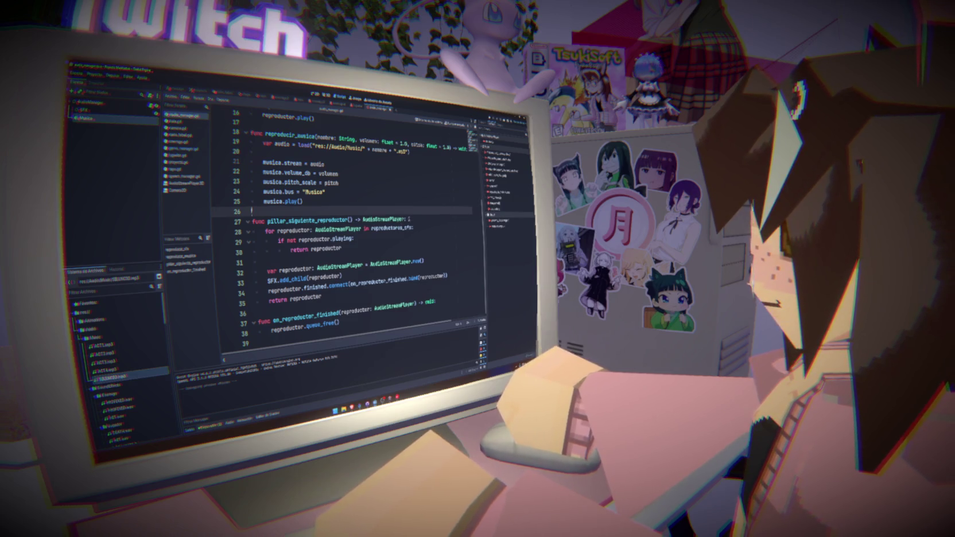
left_click(423, 229)
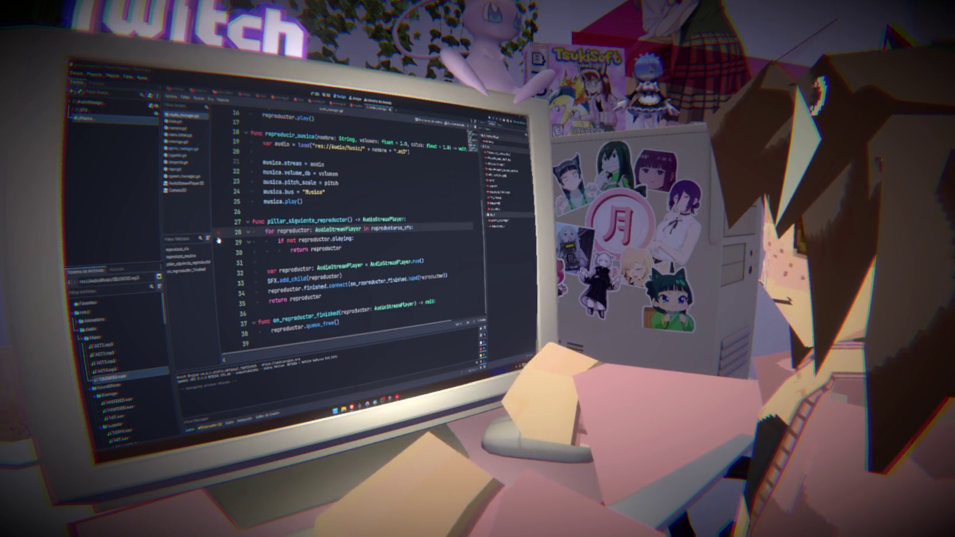
left_click(324, 212)
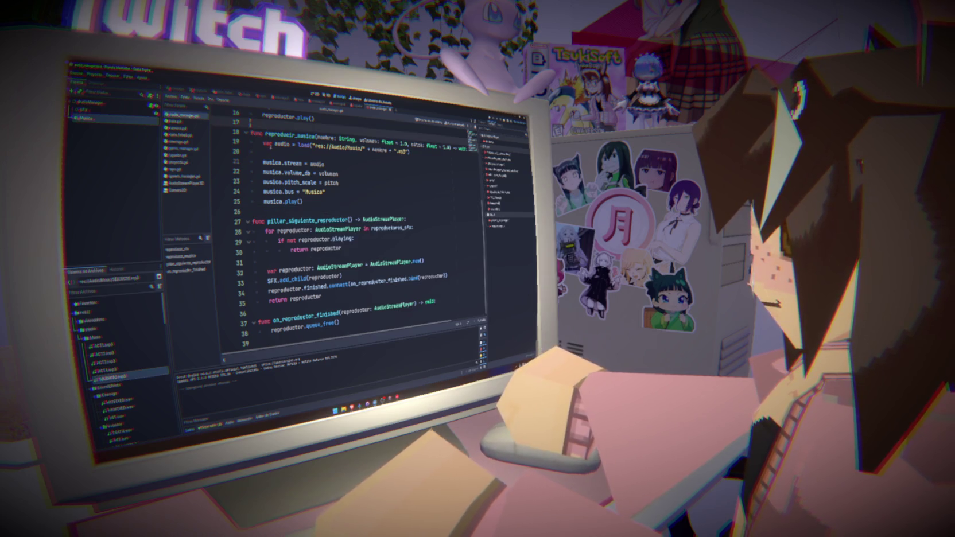
left_click(277, 152)
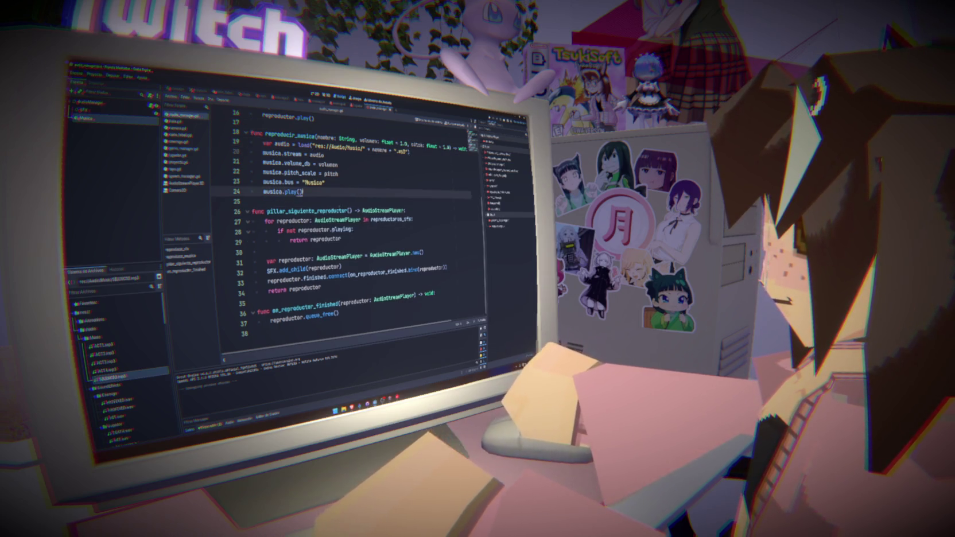
scroll(343, 217, "up", 5)
scroll(342, 217, "down", 5)
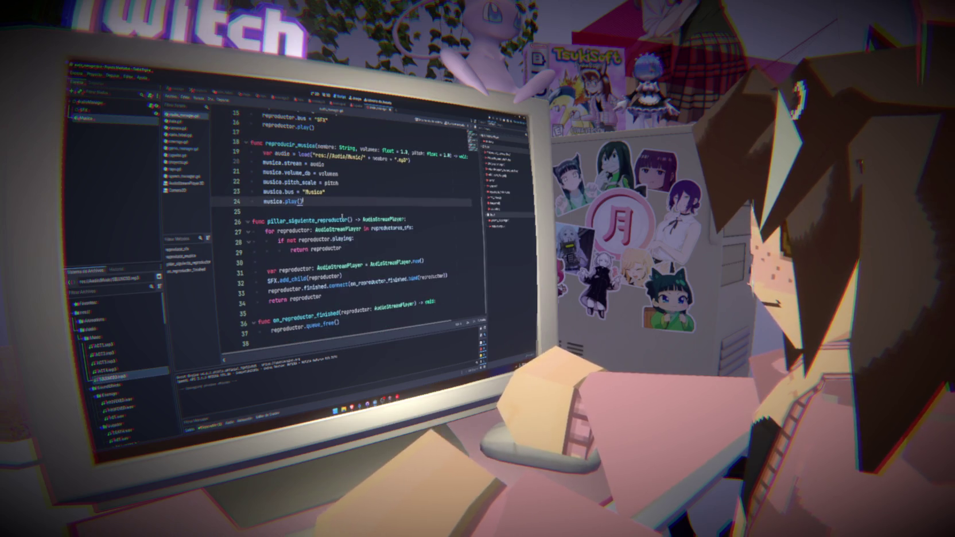
scroll(333, 331, "down", 1)
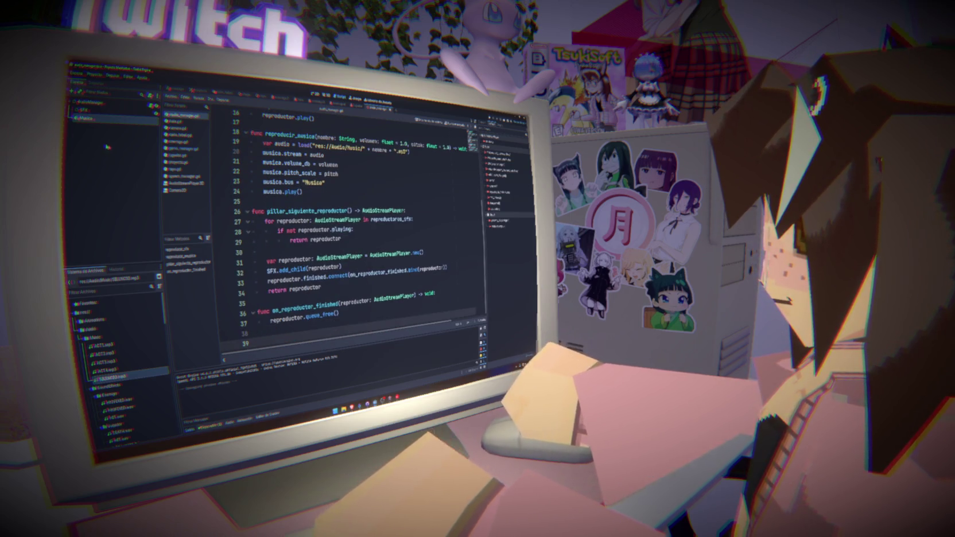
double_click(499, 143)
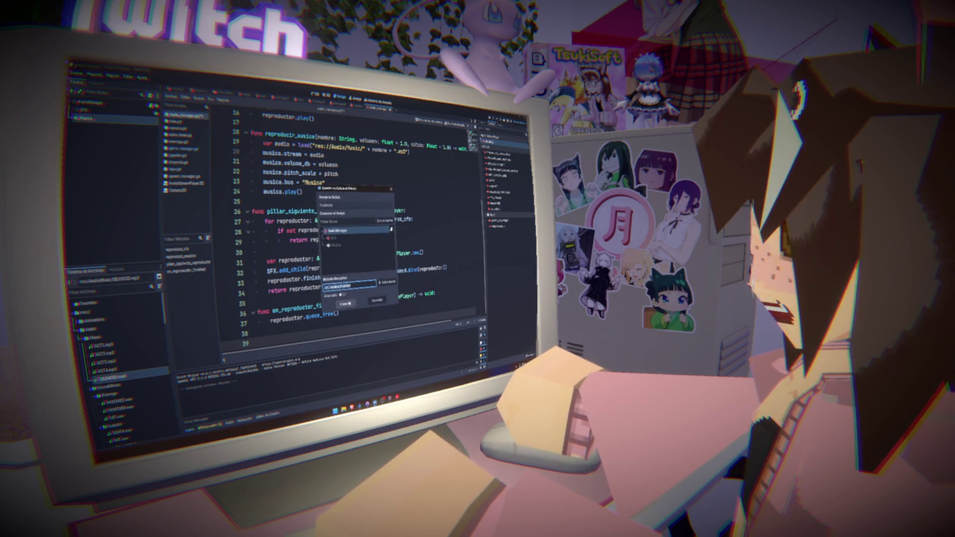
- Remove the pass placeholder in _on_musica_finished and begin 'var gamemanager = ' on line 40
left_click(346, 304)
key("Delete")
key("Delete")
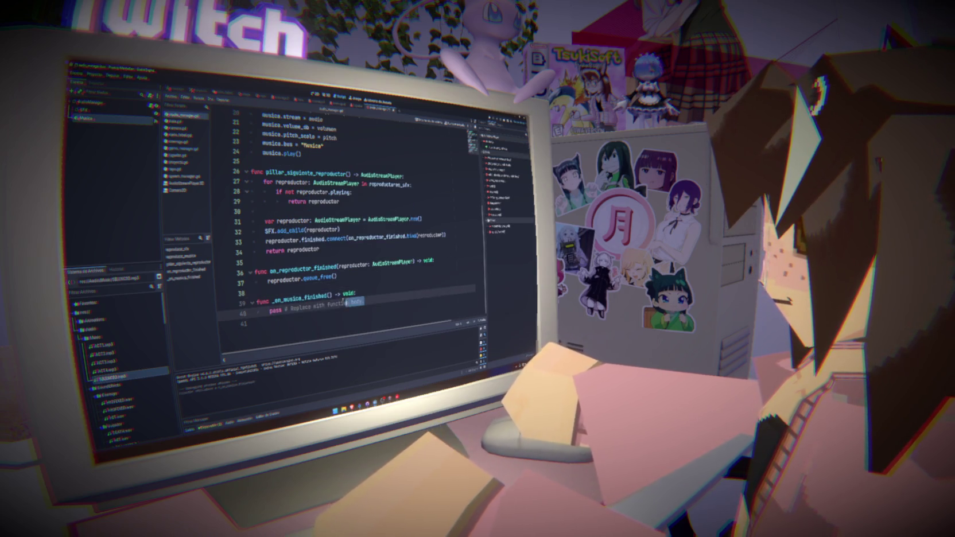
key("shift+End")
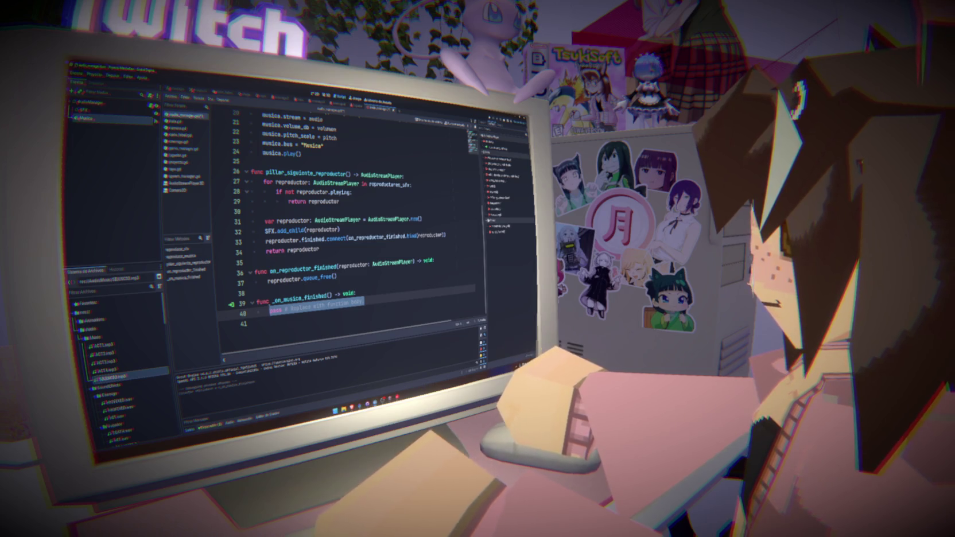
key("BackSpace")
type("ame")
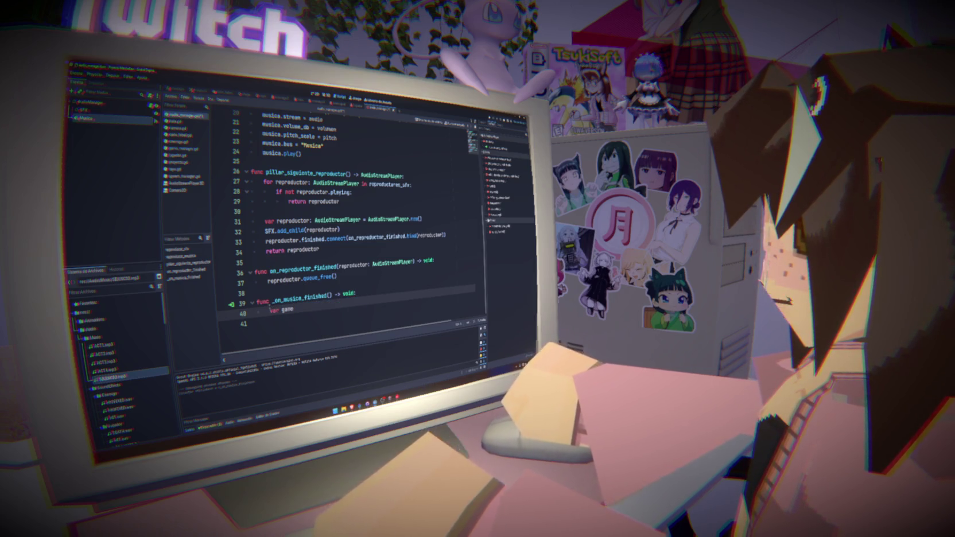
type("manager")
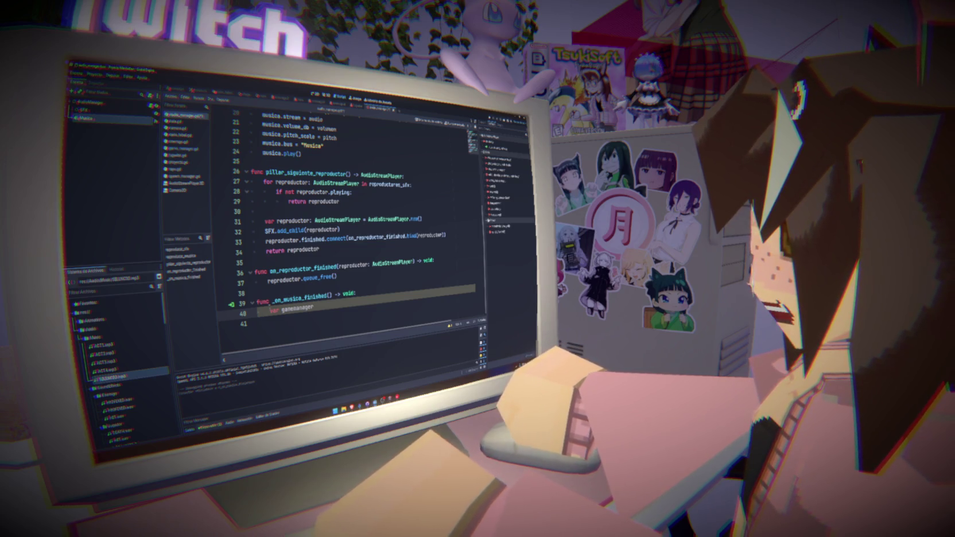
type(" = get")
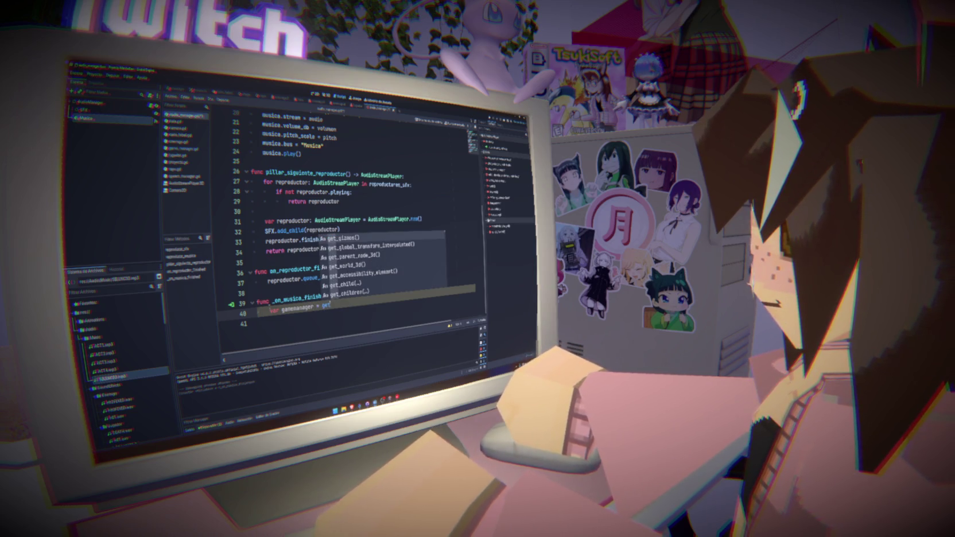
type("_clas")
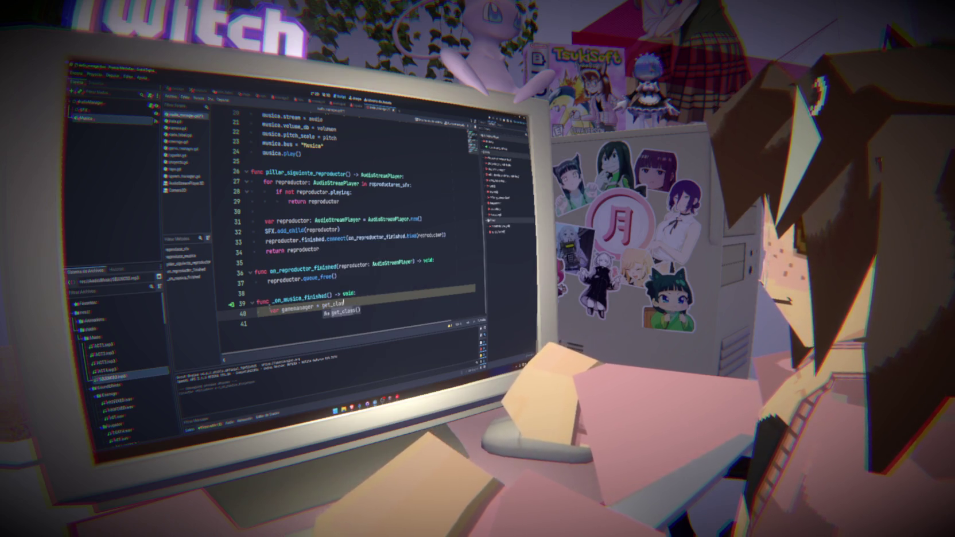
key("BackSpace")
key("BackSpace")
key("BackSpace")
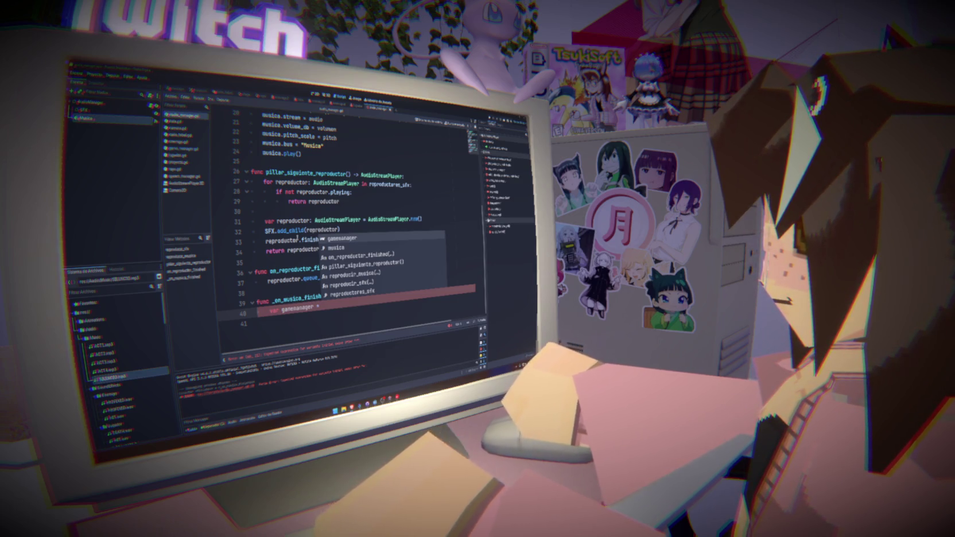
mouse_move(296, 246)
left_click(184, 150)
left_click(184, 156)
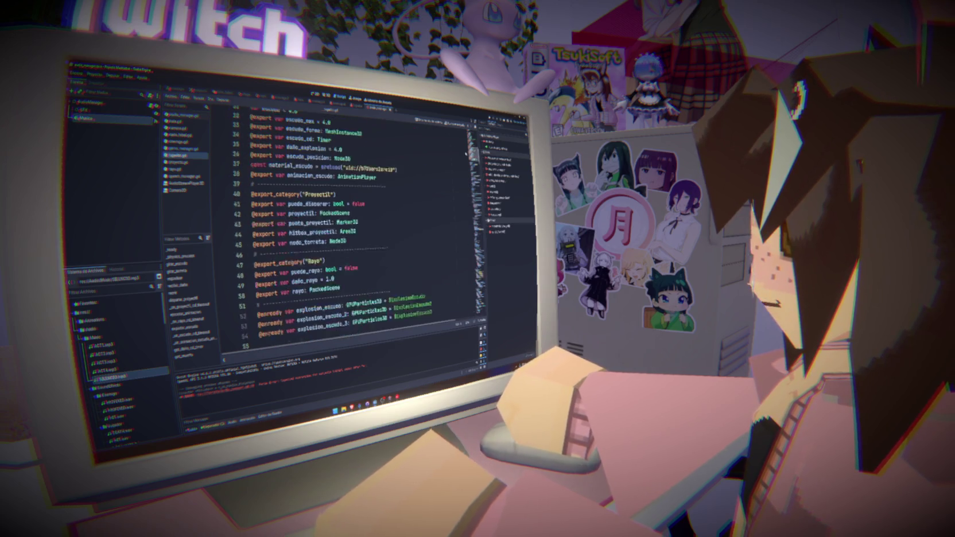
scroll(345, 230, "down", 4)
scroll(344, 230, "down", 6)
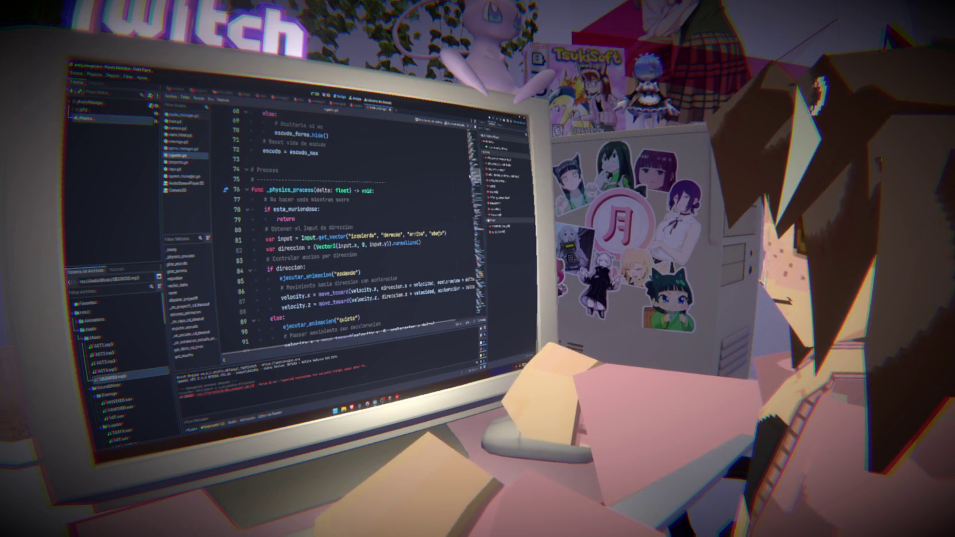
scroll(344, 229, "up", 15)
scroll(344, 230, "down", 11)
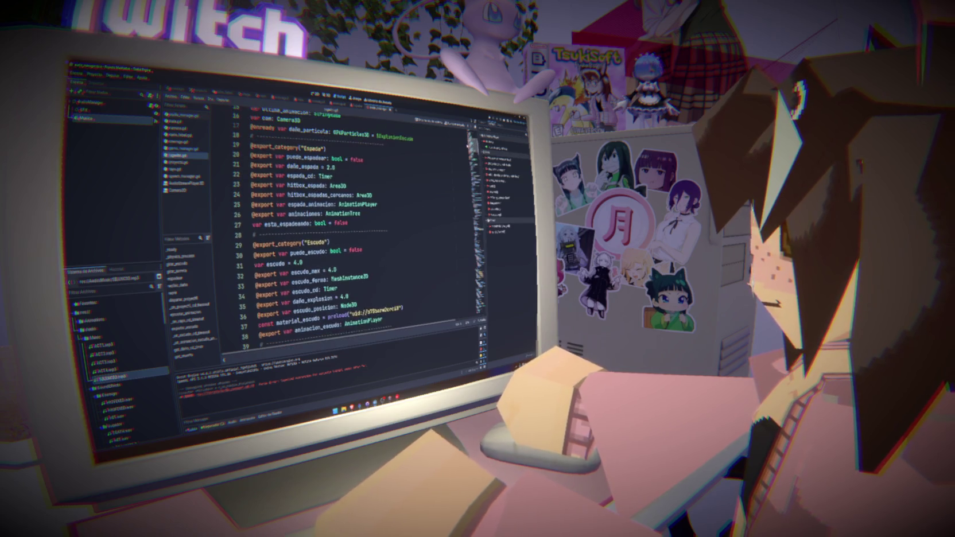
scroll(344, 229, "down", 10)
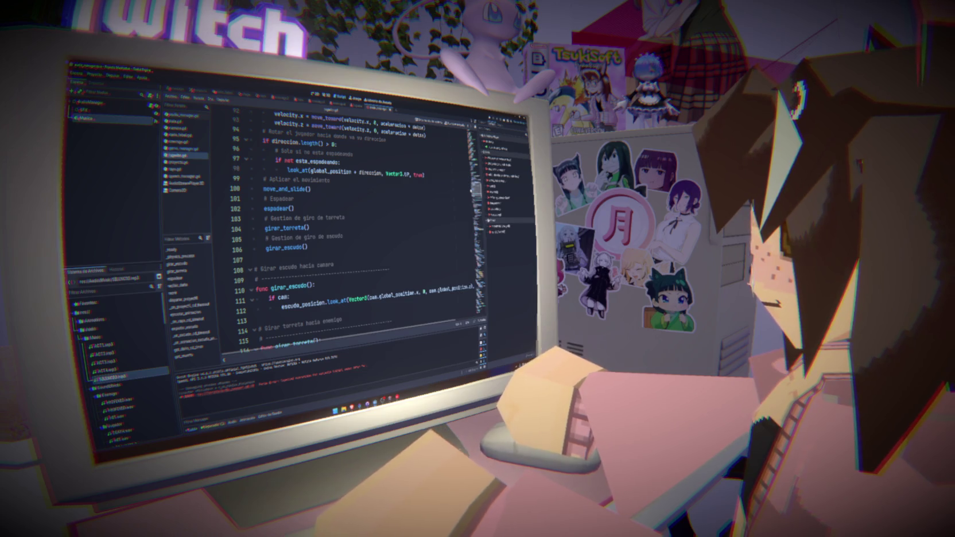
scroll(362, 243, "down", 1)
double_click(281, 275)
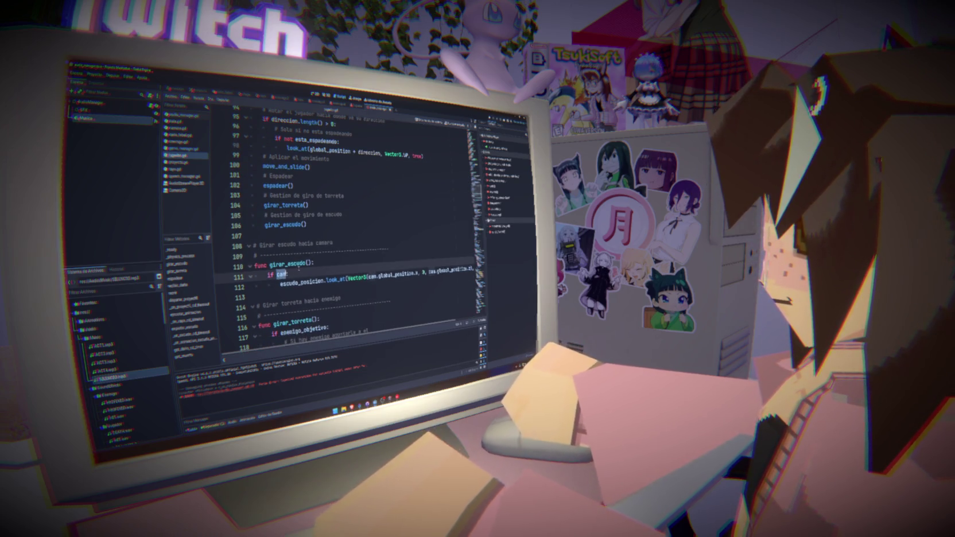
key("ctrl+f")
left_click(415, 332)
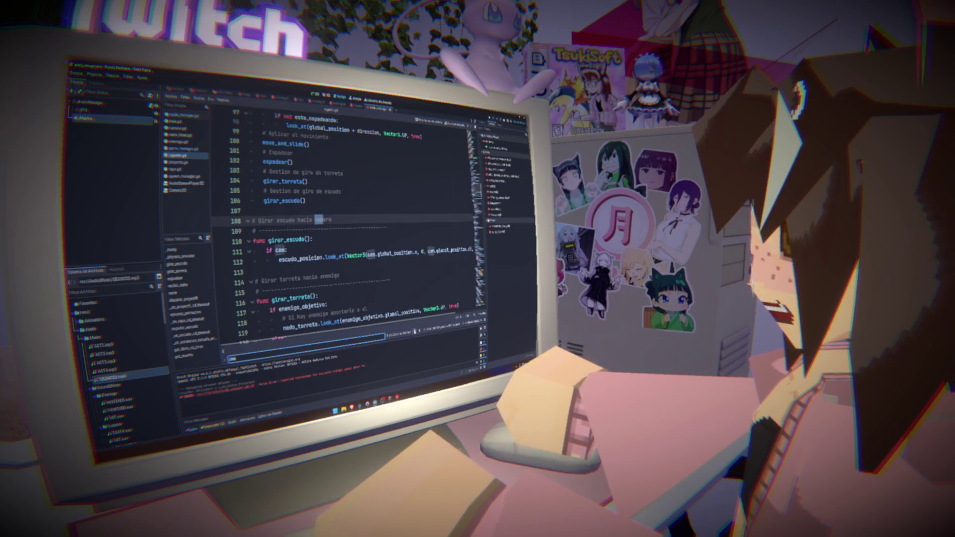
left_click(415, 332)
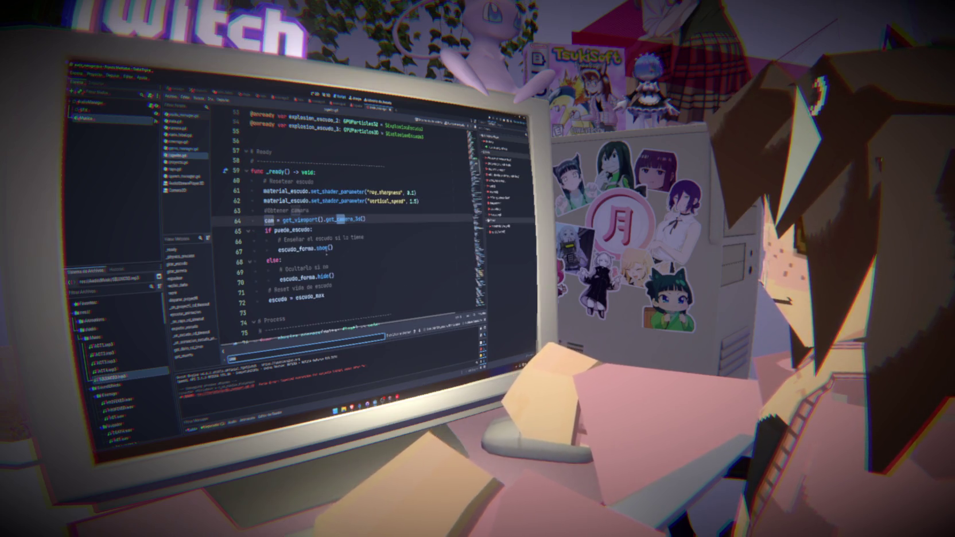
key("Escape")
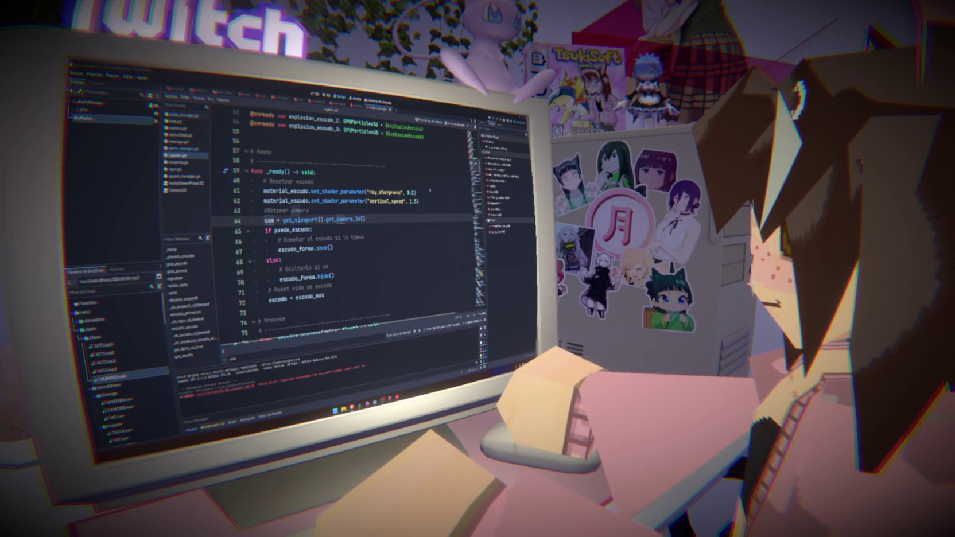
left_click(182, 116)
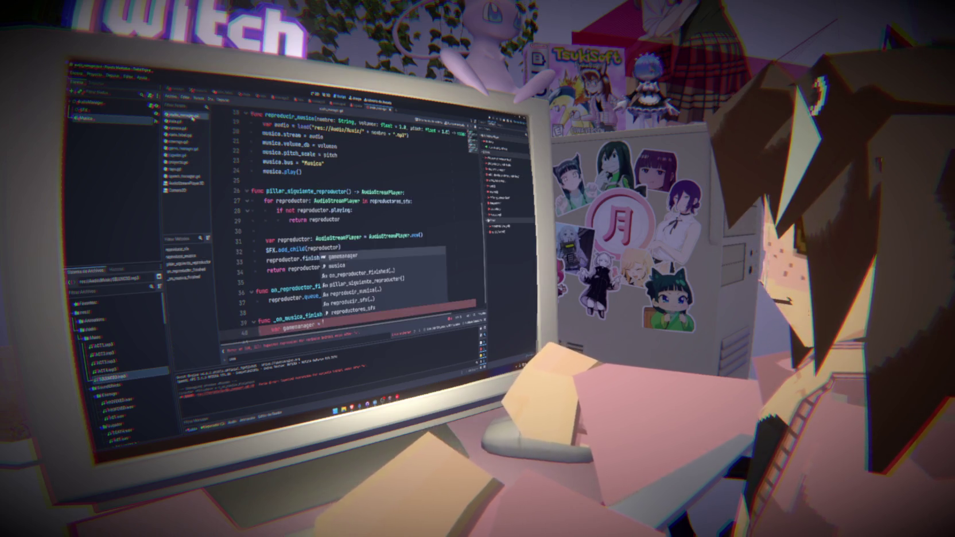
- Complete line 40 as var gamemanager = get_node() using the autocomplete suggestion
type("get")
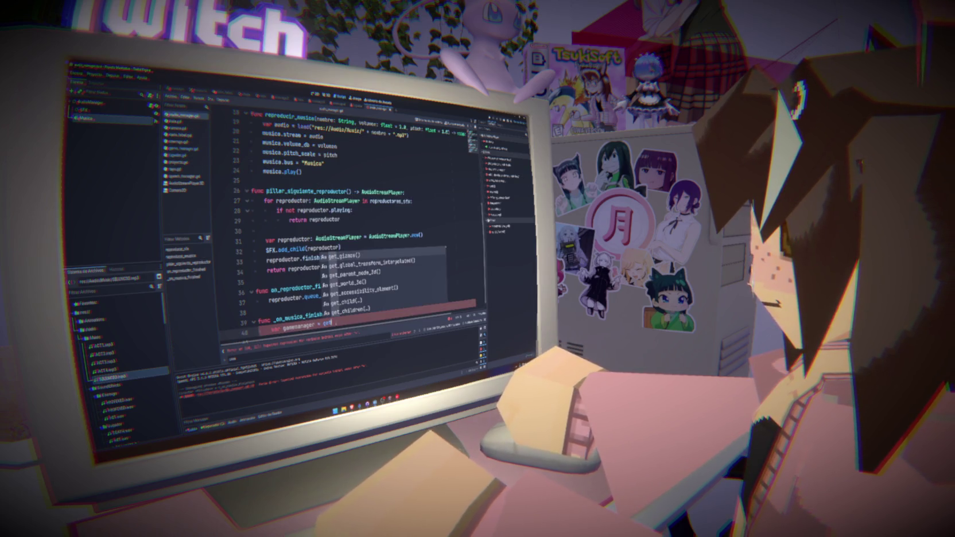
type("_node")
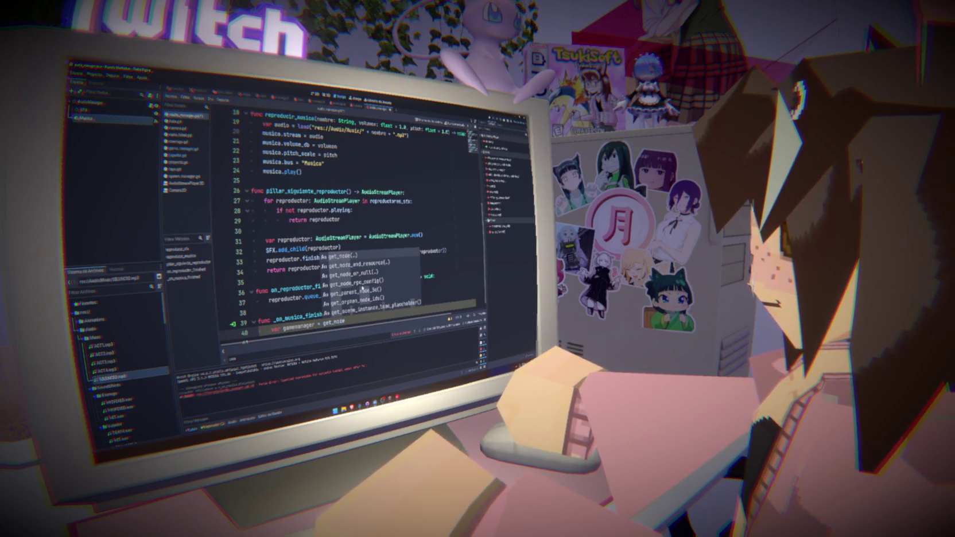
key("Down")
key("Down")
key("Down")
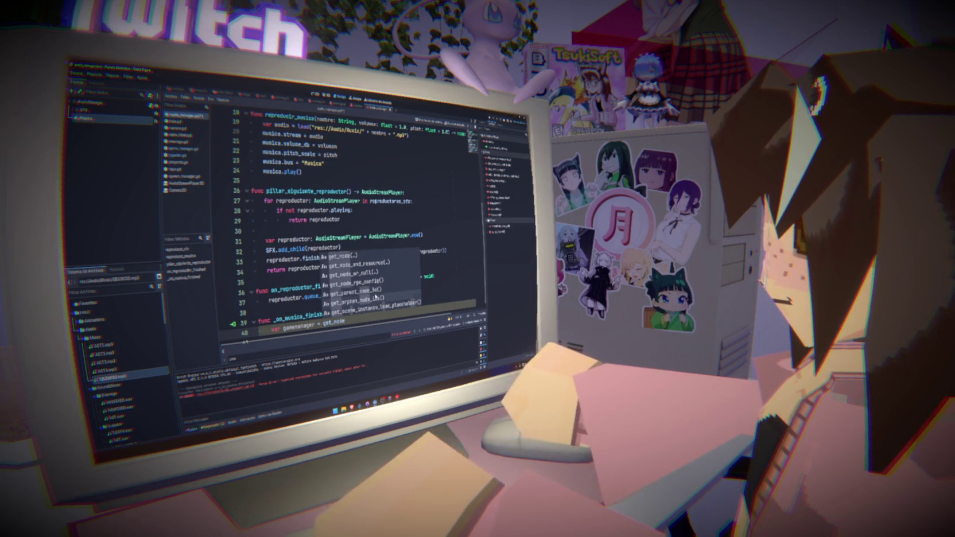
key("Up")
key("Up")
key("Up")
key("Return")
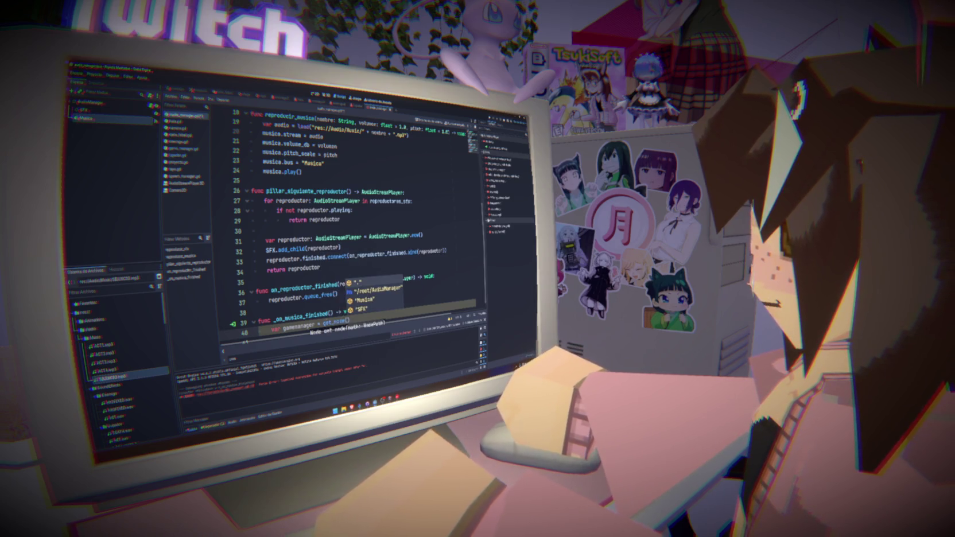
key("Escape")
mouse_move(336, 314)
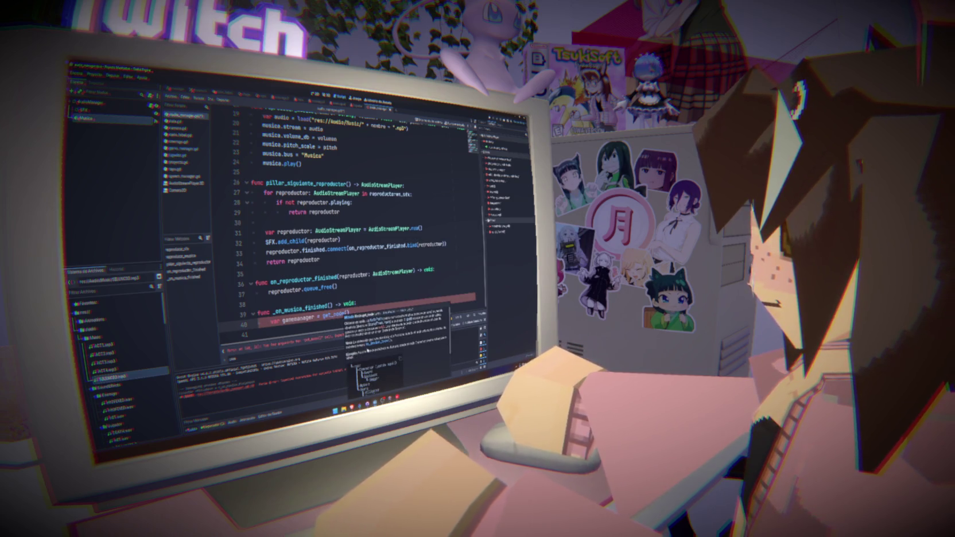
scroll(366, 348, "down", 2)
scroll(372, 360, "up", 2)
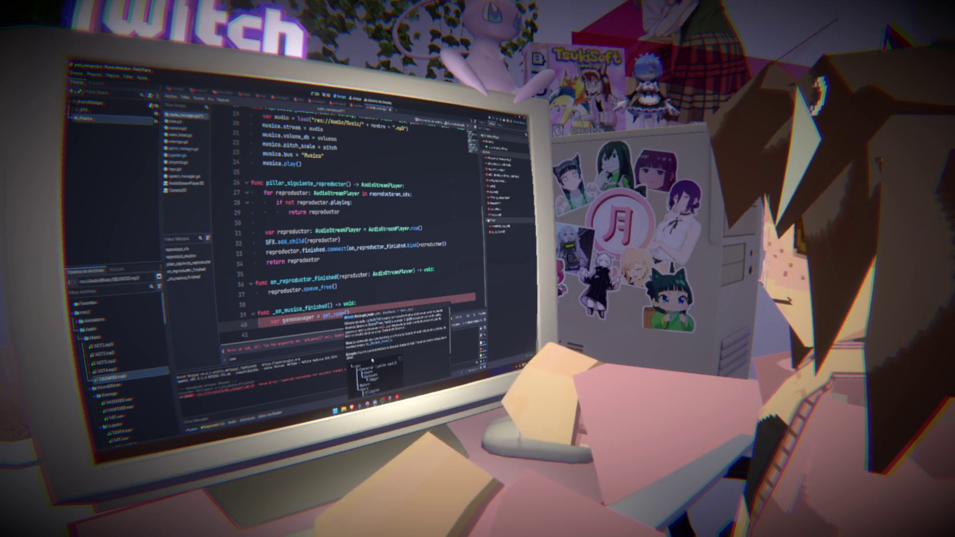
- Check get_tree in the Node class docs, then turn get_node() into get_tree on line 40
left_click(377, 351)
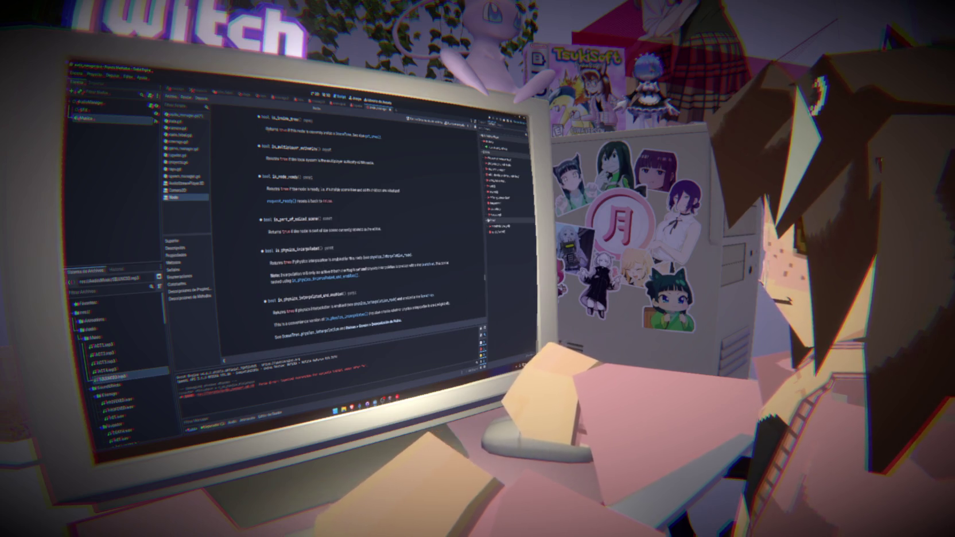
left_click_drag(265, 128, 380, 136)
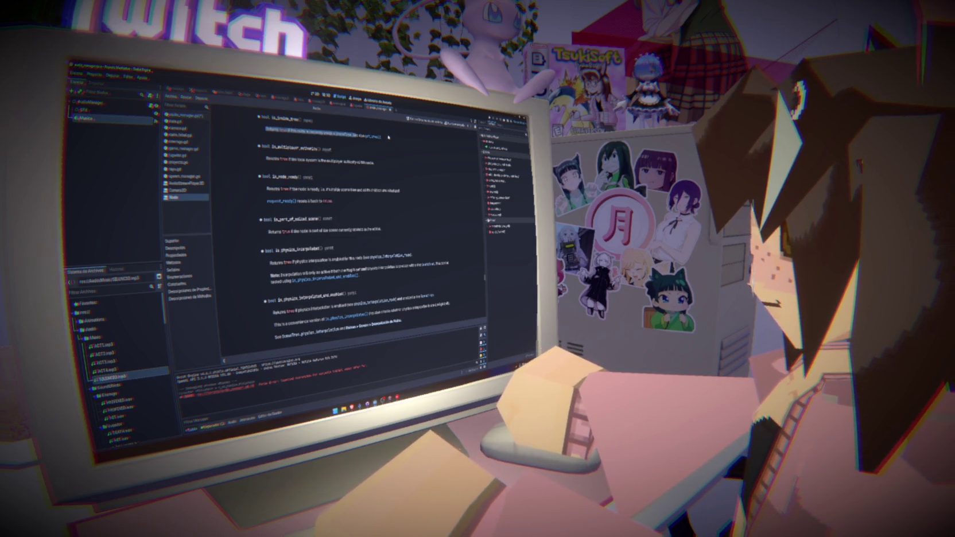
left_click(374, 137)
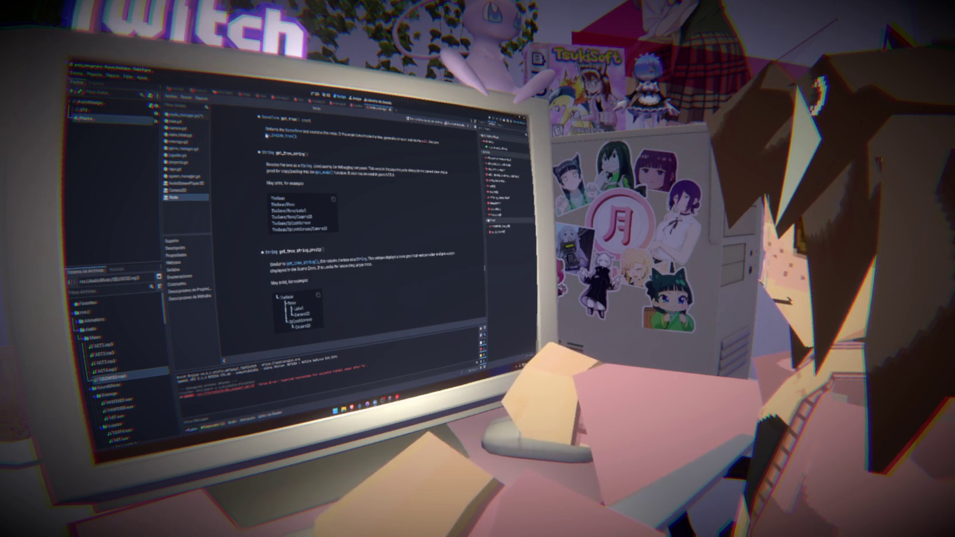
left_click(184, 115)
key("BackSpace")
key("BackSpace")
key("BackSpace")
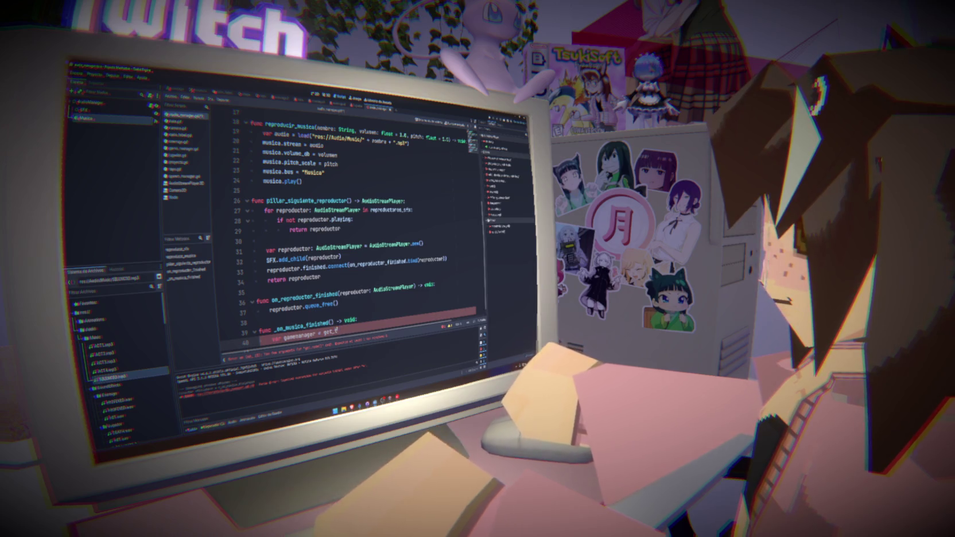
type("tree(")
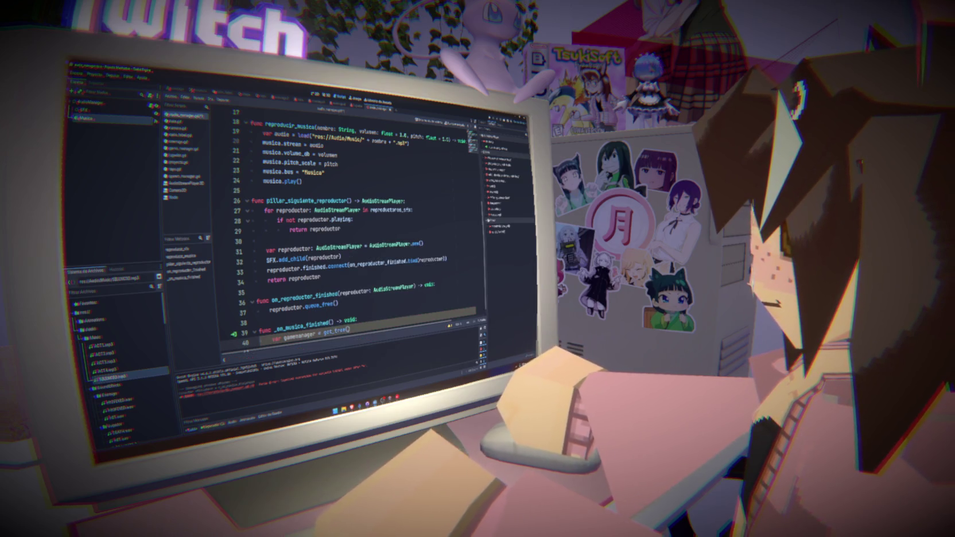
type(").get_")
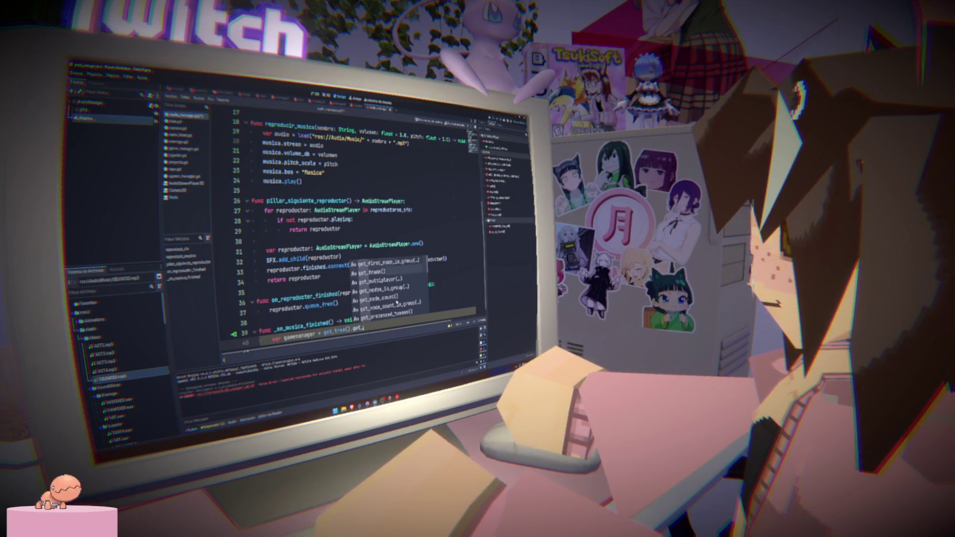
key("Down")
key("Down")
key("Down")
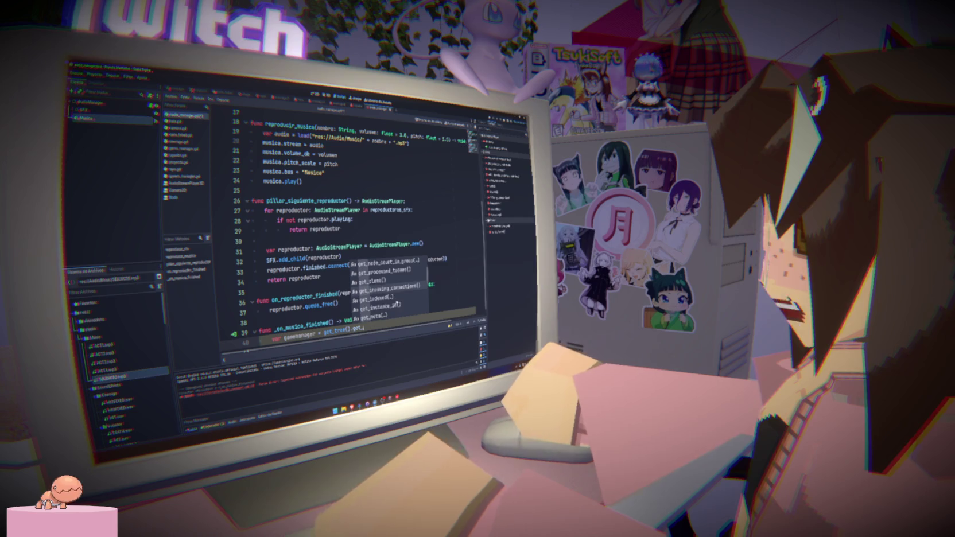
key("Down")
key("ctrl+super+v")
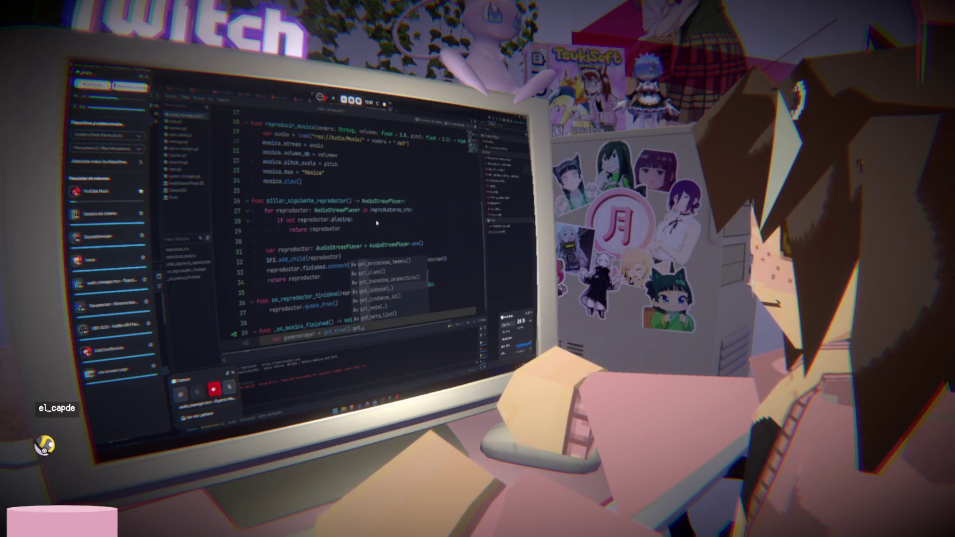
key("Escape")
key("Down")
key("Down")
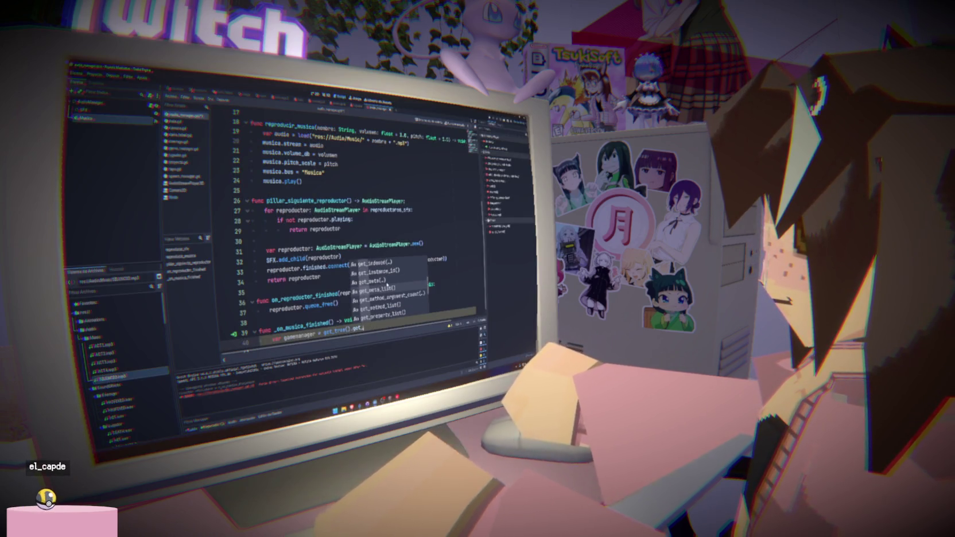
key("Down")
key("Down")
key("Down")
key("Down")
key("Down")
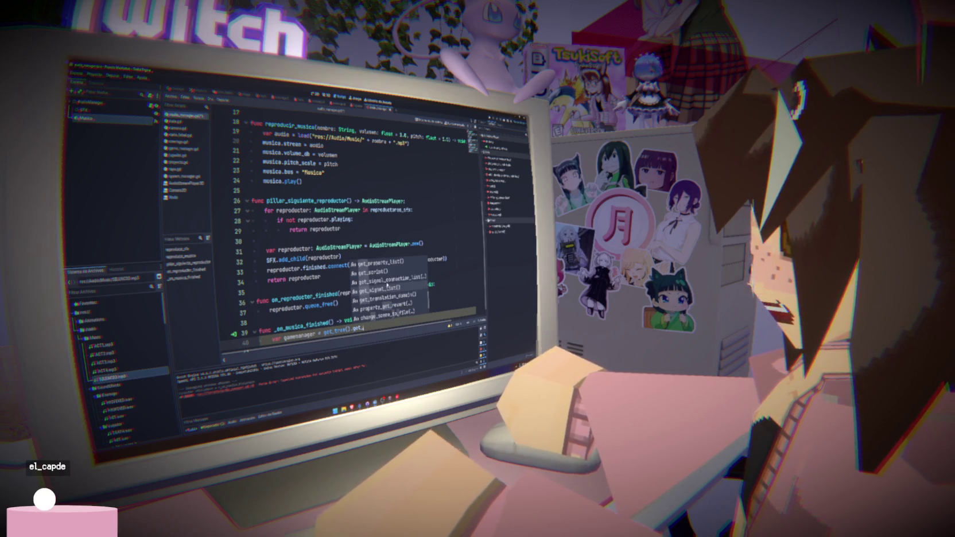
left_click(299, 247)
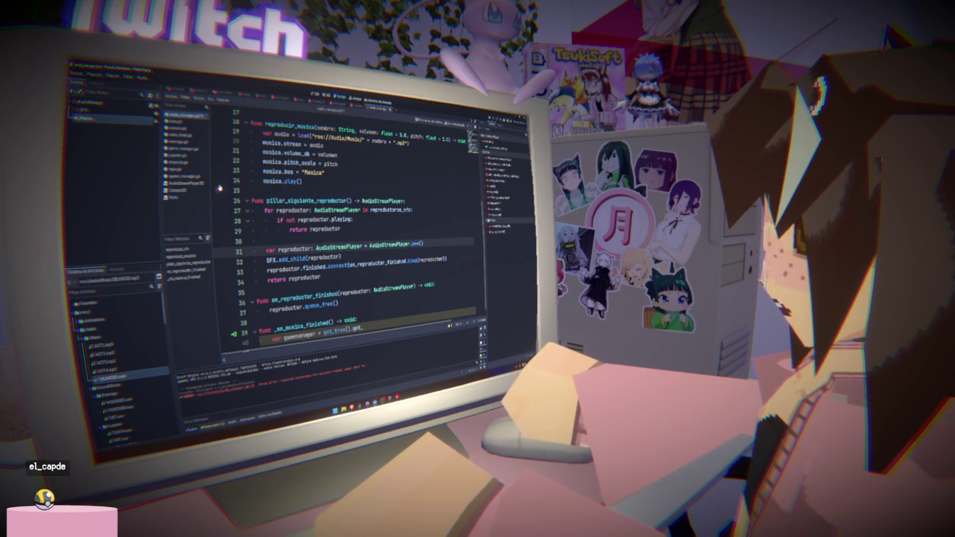
- In the stage scene, add the GameManager node to a new 'gamemanager' group and confirm with Aceptar
left_click(243, 96)
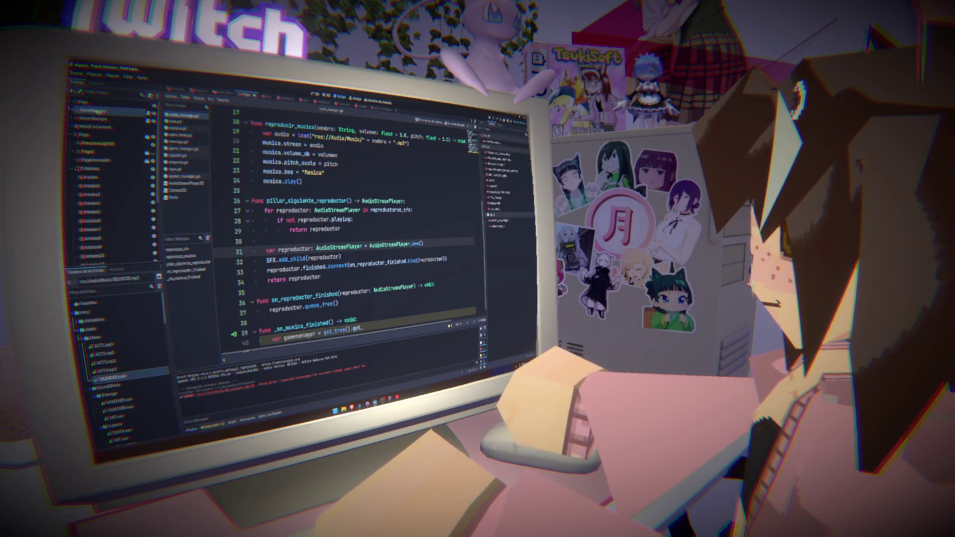
left_click(486, 141)
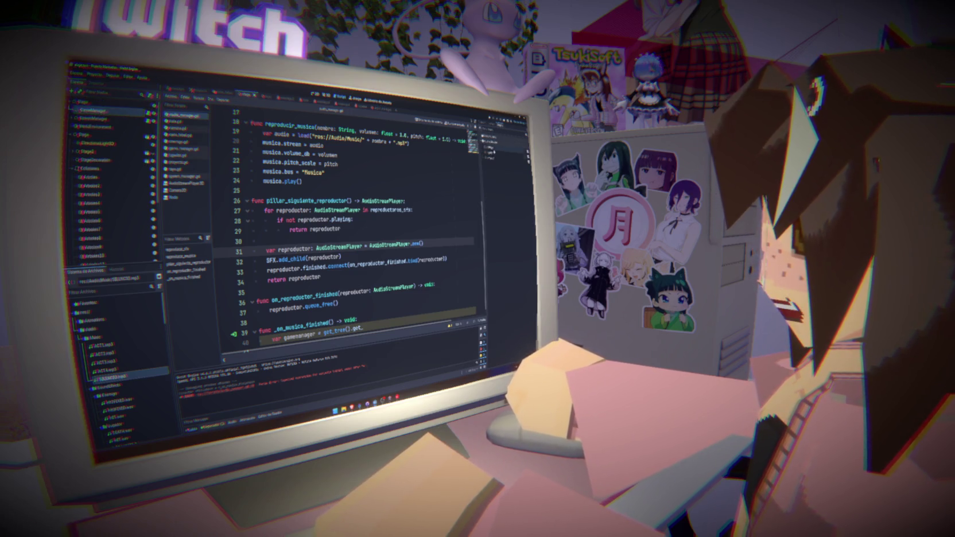
left_click(494, 142)
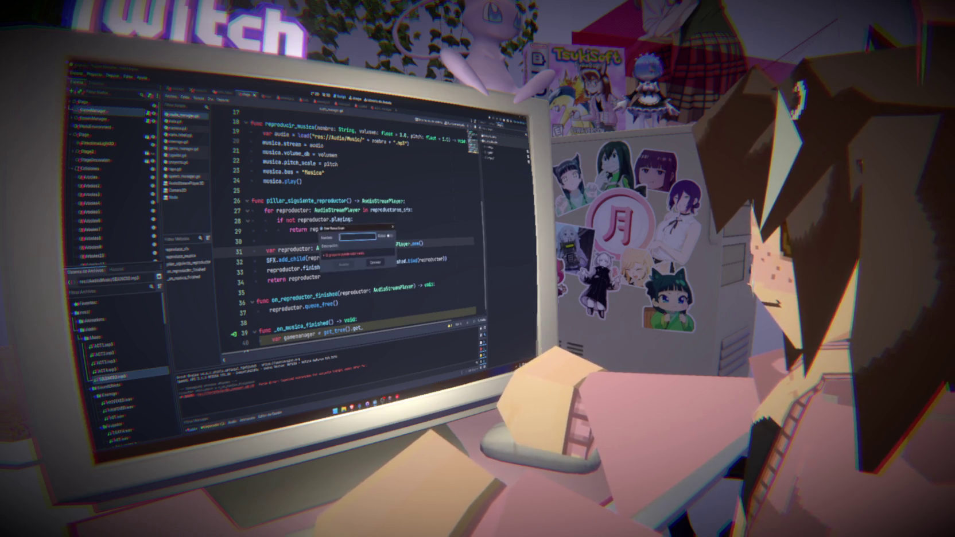
type("gamemanager")
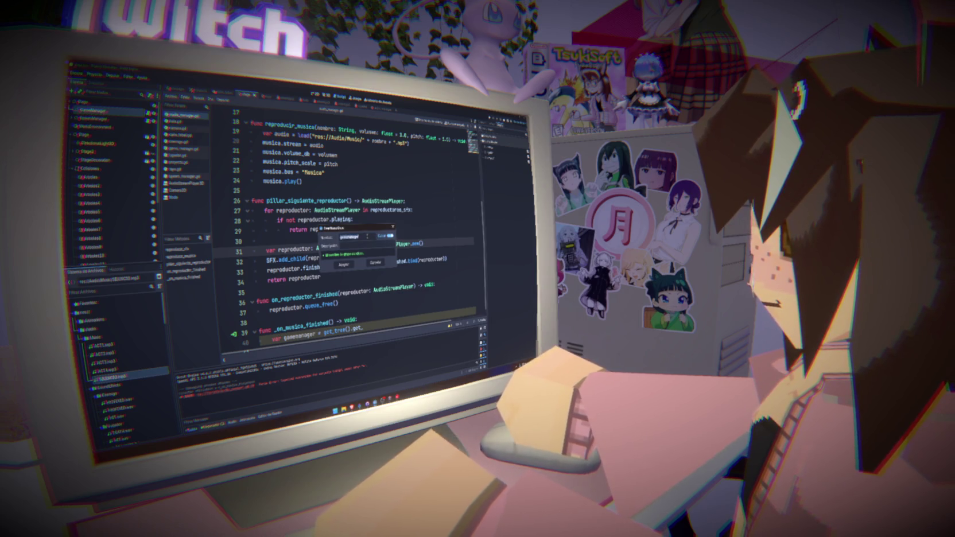
left_click(344, 265)
- Complete line 40's lookup as get_first_node_in_group("gamemanager") and start a new line
type("firs")
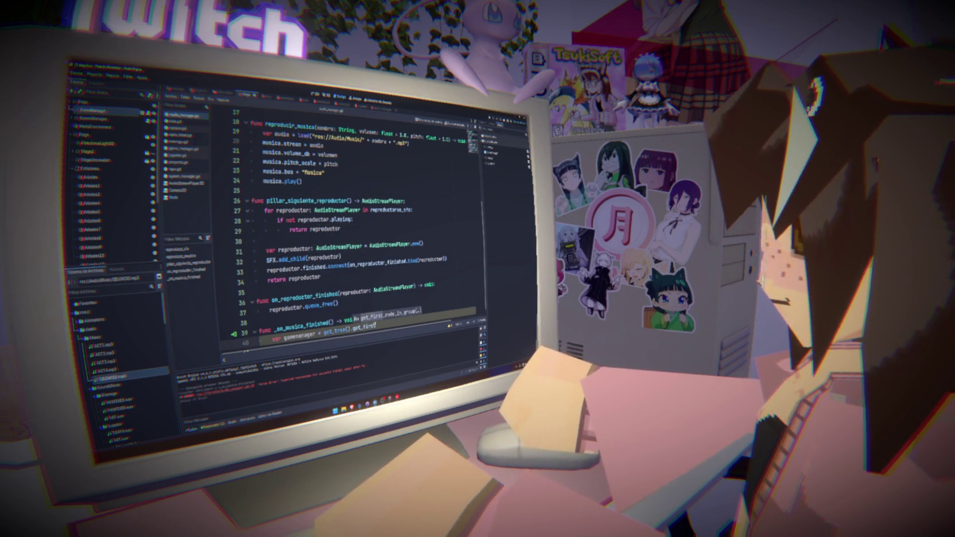
key("Return")
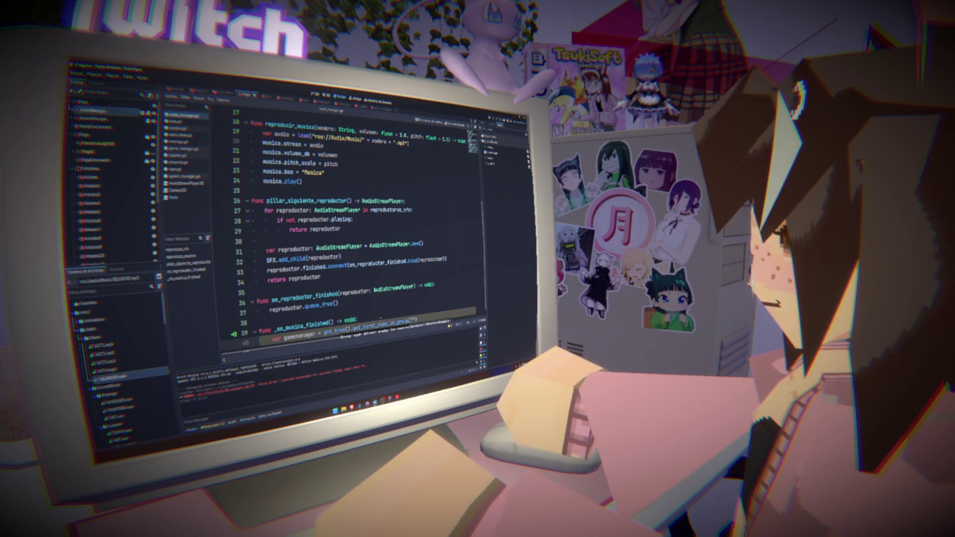
type("\"")
key("Return")
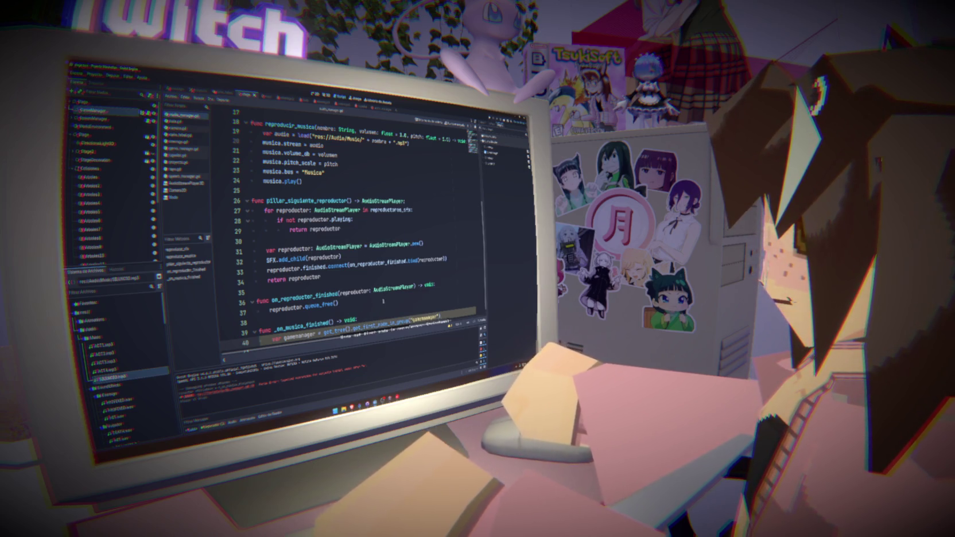
key("Return")
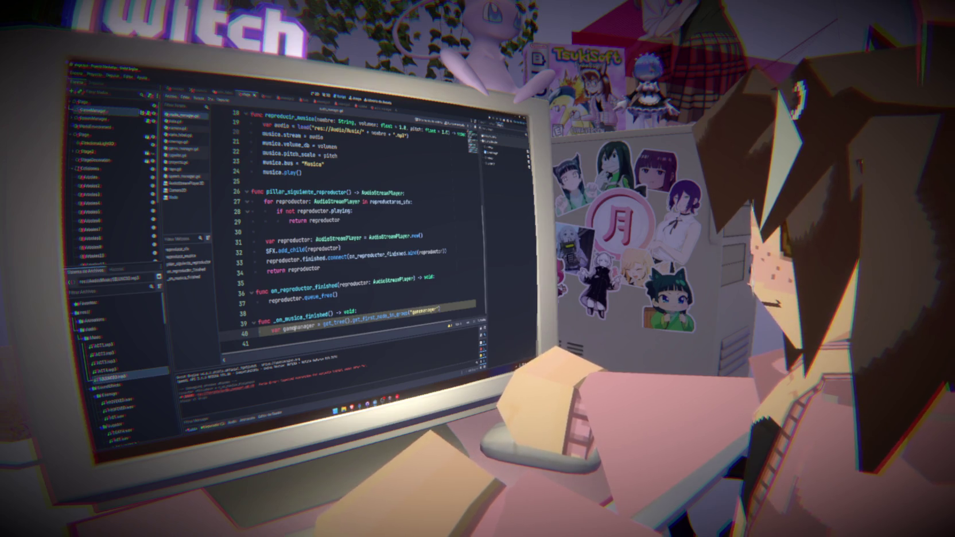
- Add an 'if gamemanager is GameManager:' check, begin 'gamemanager.' inside it, and open game_manager.gd
type("gamemanager")
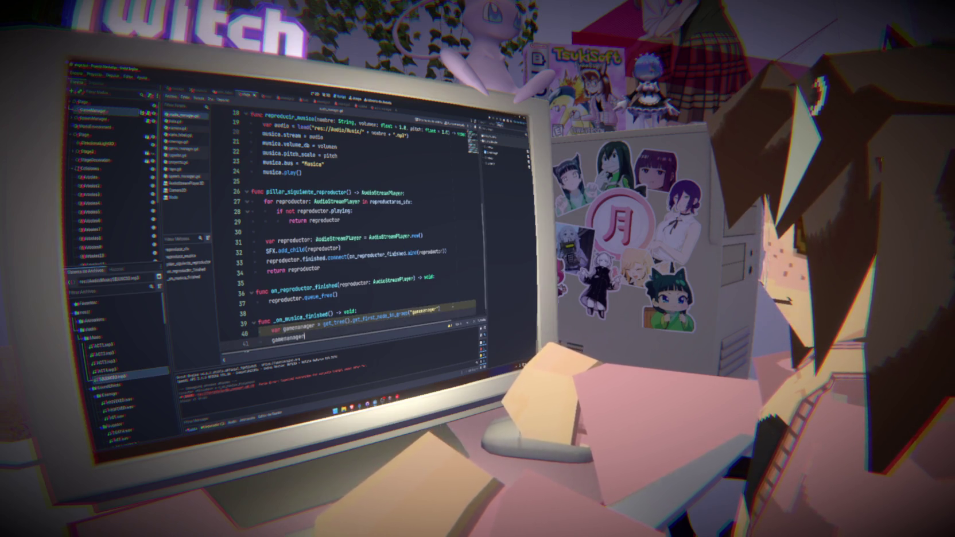
key("BackSpace")
key("BackSpace")
key("BackSpace")
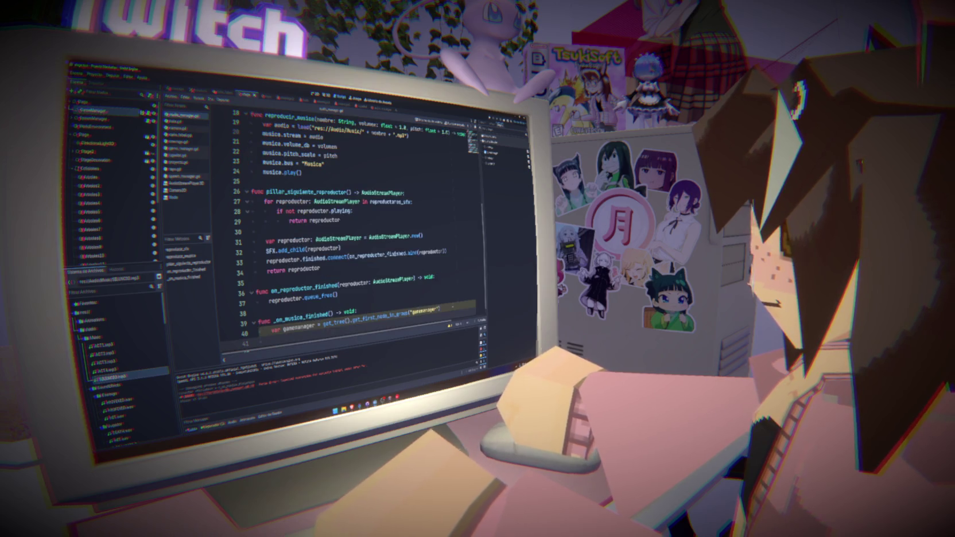
type("if gamemanager is game")
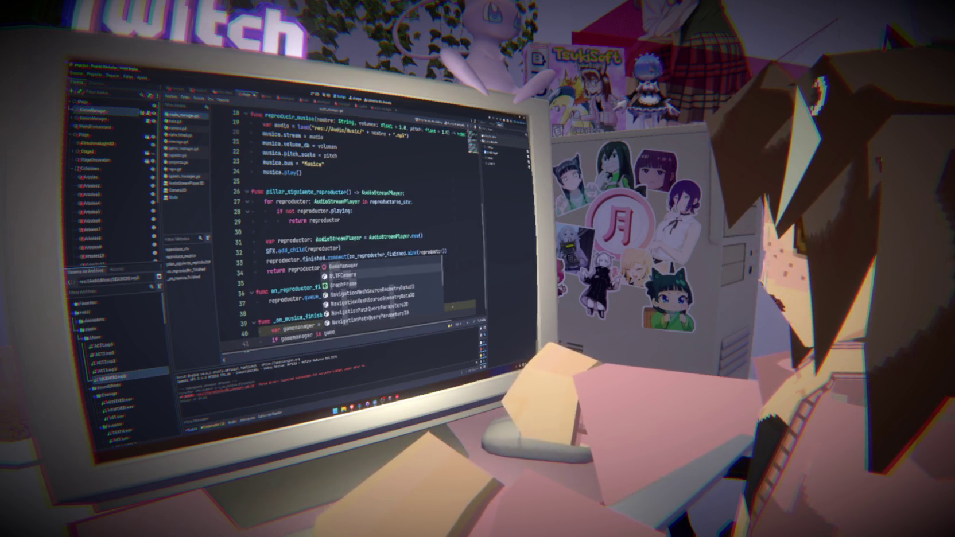
key("Return")
key("BackSpace")
key("BackSpace")
key("BackSpace")
type("ame")
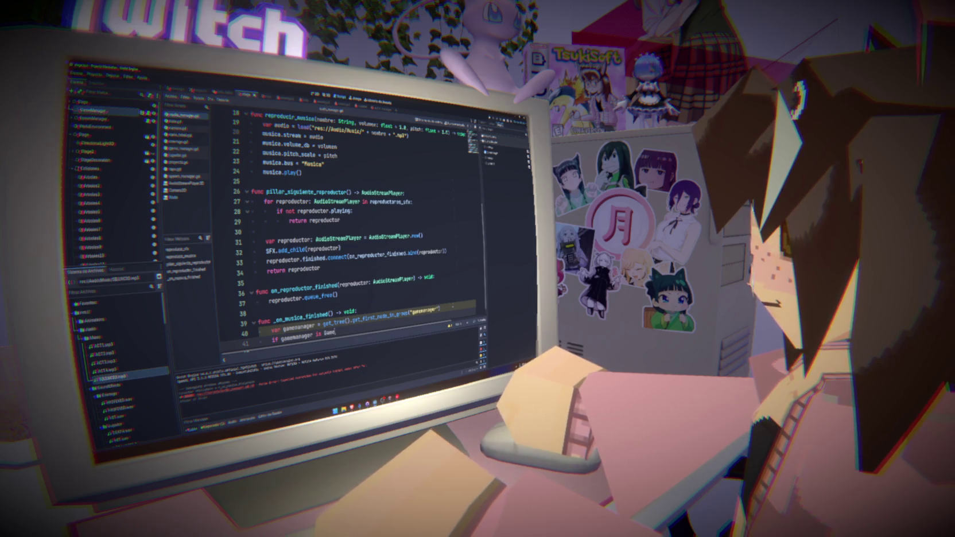
key("Return")
type(":")
key("Return")
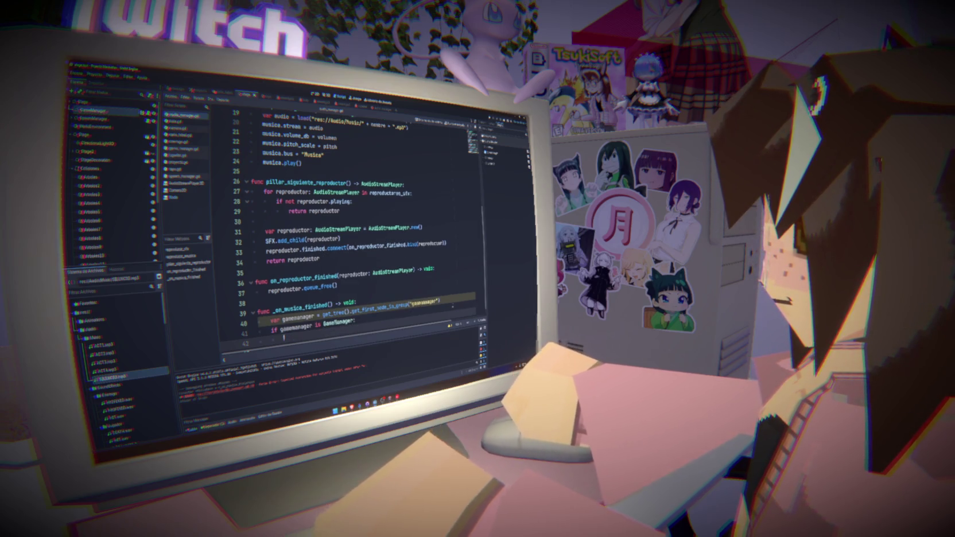
type("gamemanager.")
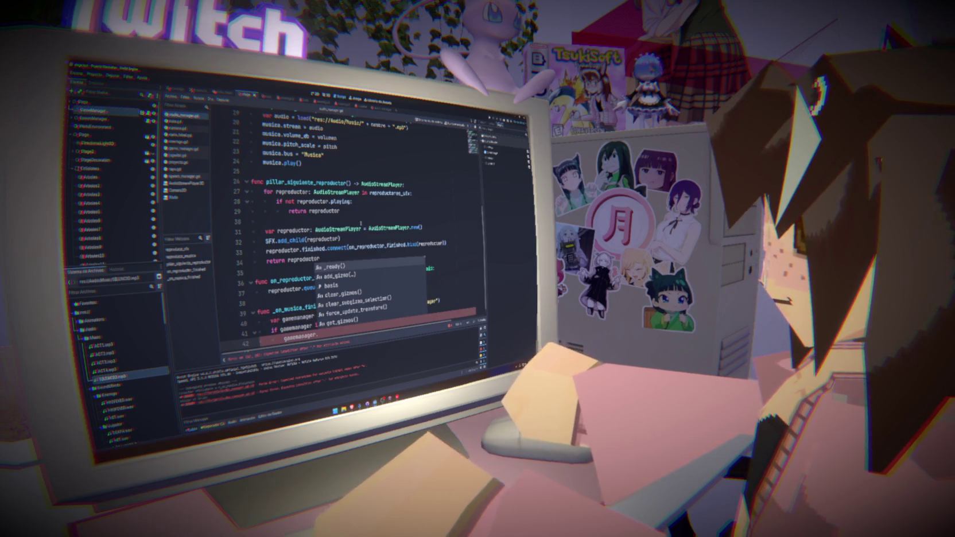
left_click(182, 148)
- Add a new function header 'func siguiente_acto() -> void:' at the end of game_manager.gd
left_click(309, 173)
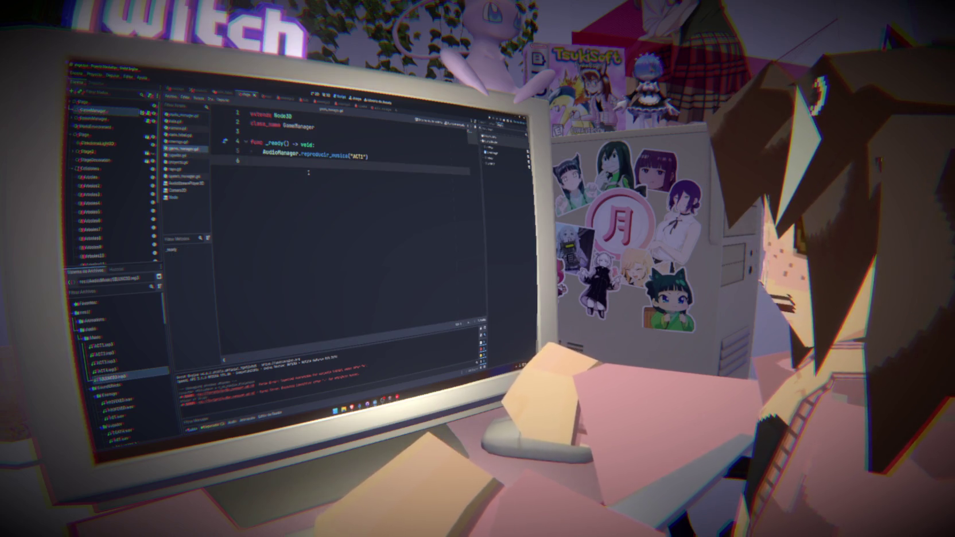
key("Return")
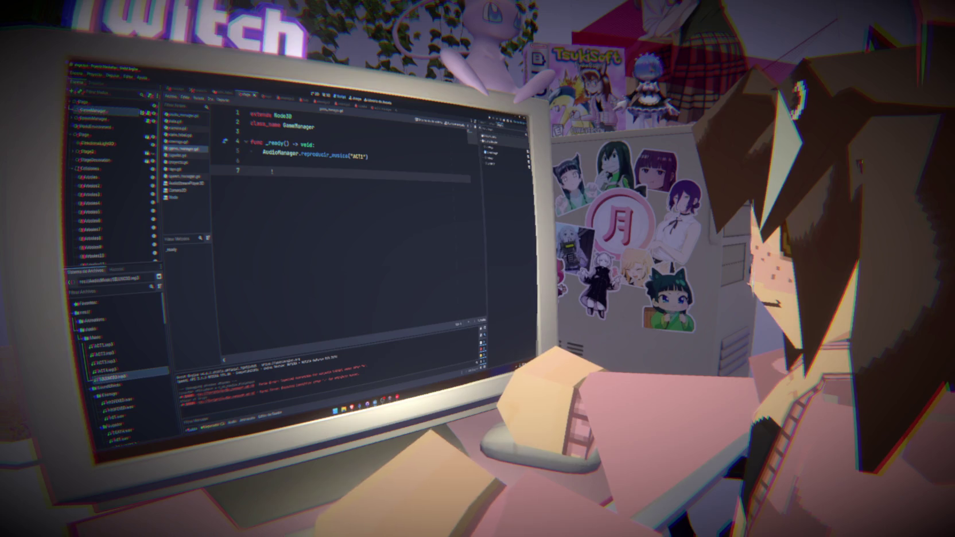
type("func _")
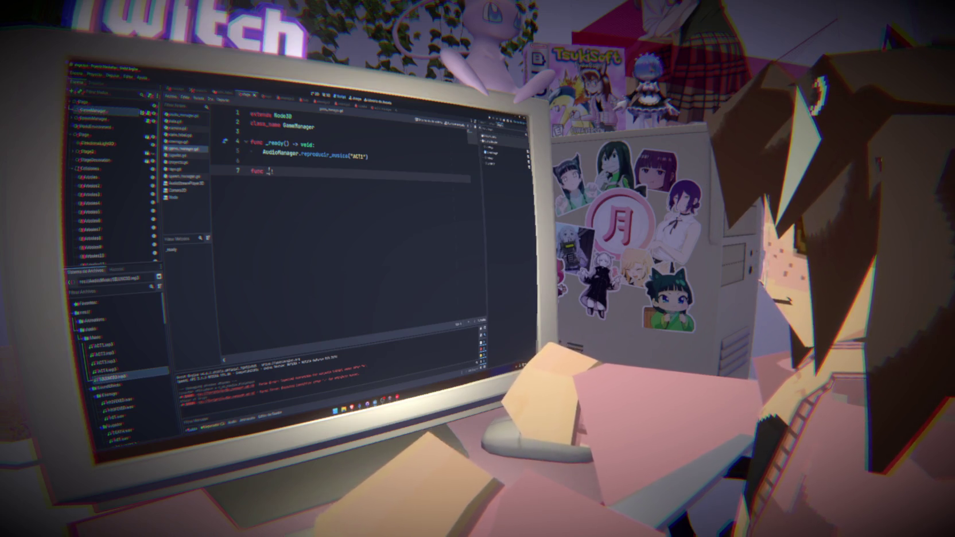
key("BackSpace")
type("siguiente")
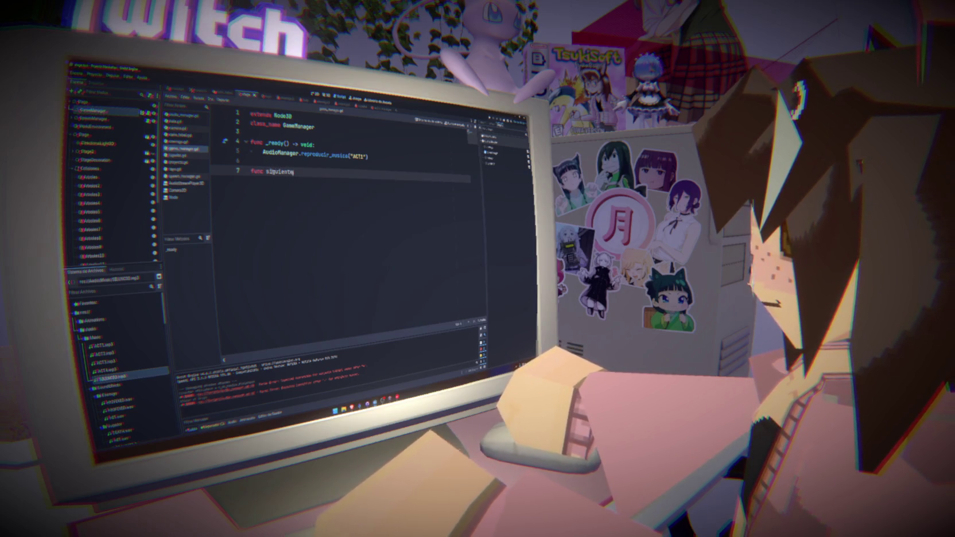
type("_acto(")
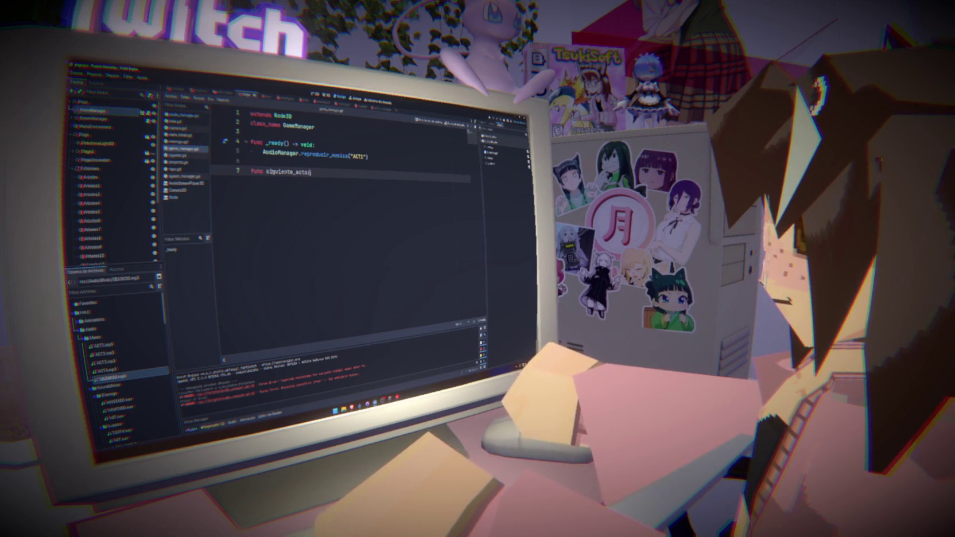
type(") -> ")
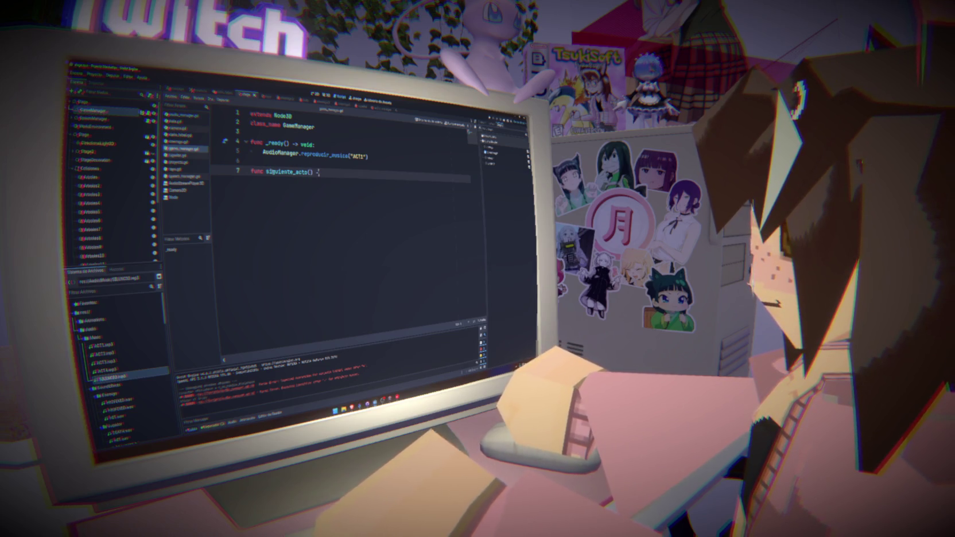
type("void:")
key("Return")
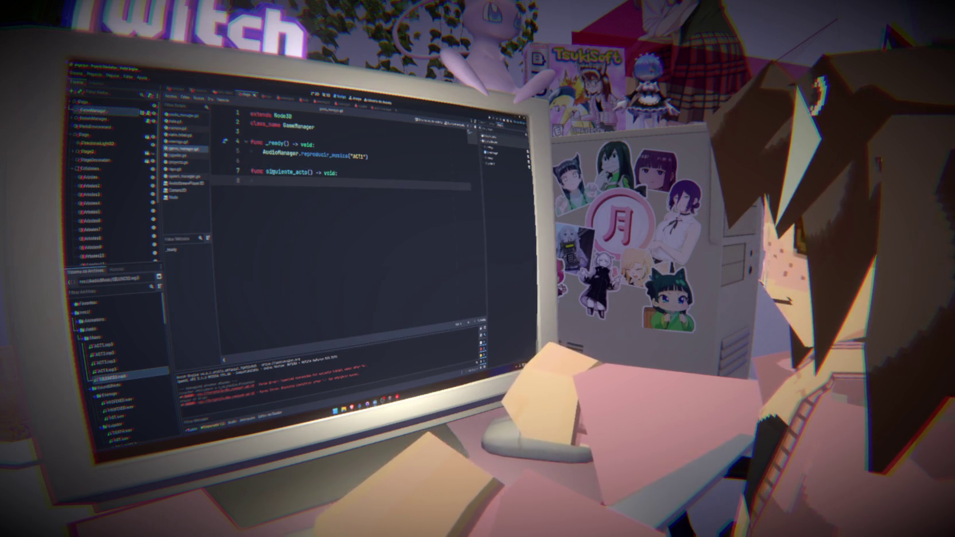
- Copy the AudioManager.reproducir_musica("ACT1") call into siguiente_acto's body
left_click_drag(263, 156, 368, 156)
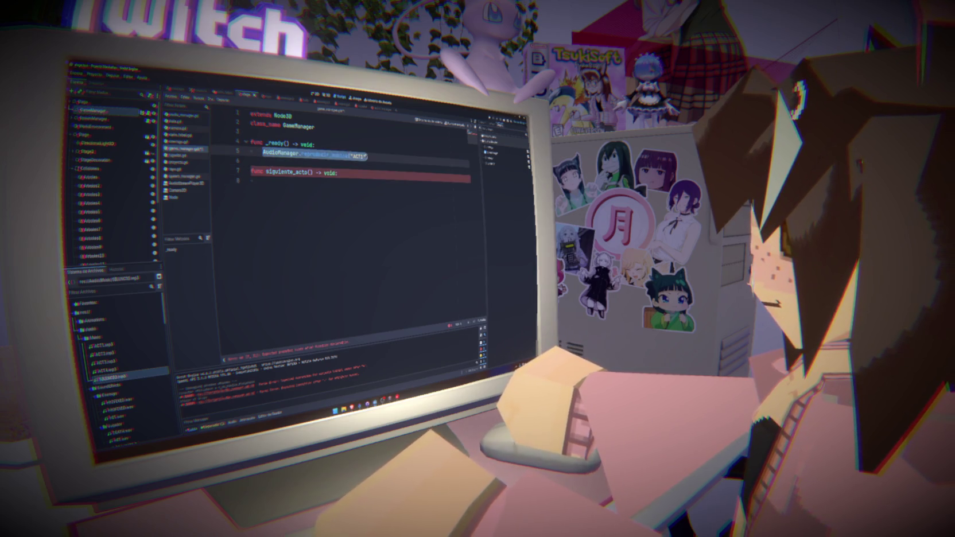
key("ctrl+c")
left_click(264, 181)
key("ctrl+v")
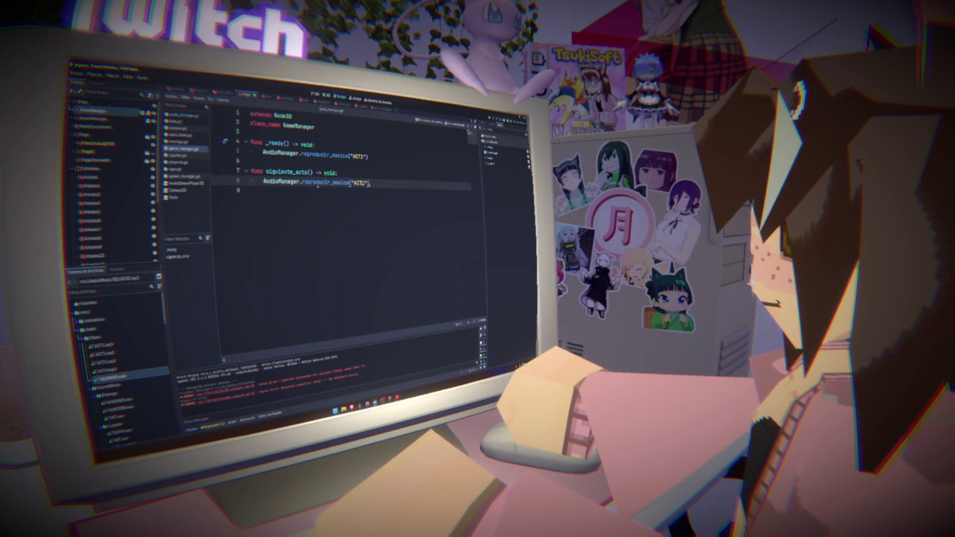
double_click(287, 172)
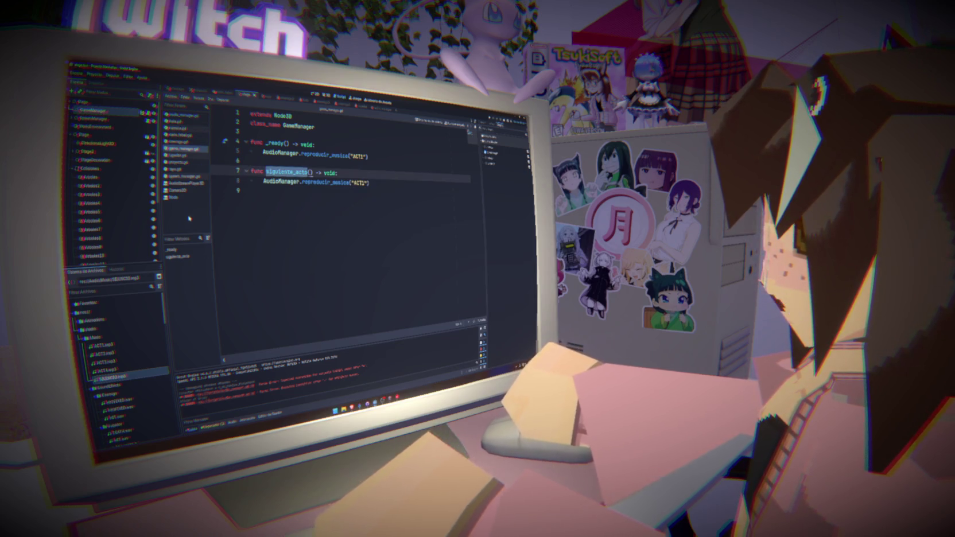
- In audio_manager.gd, complete line 42 as gamemanager.siguiente_acto(), then return to game_manager.gd
left_click(181, 115)
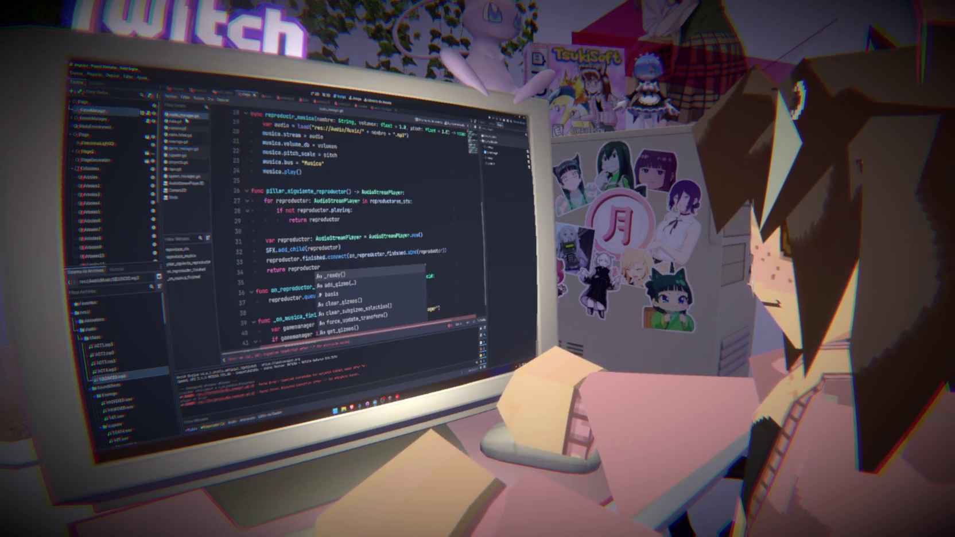
scroll(344, 258, "down", 1)
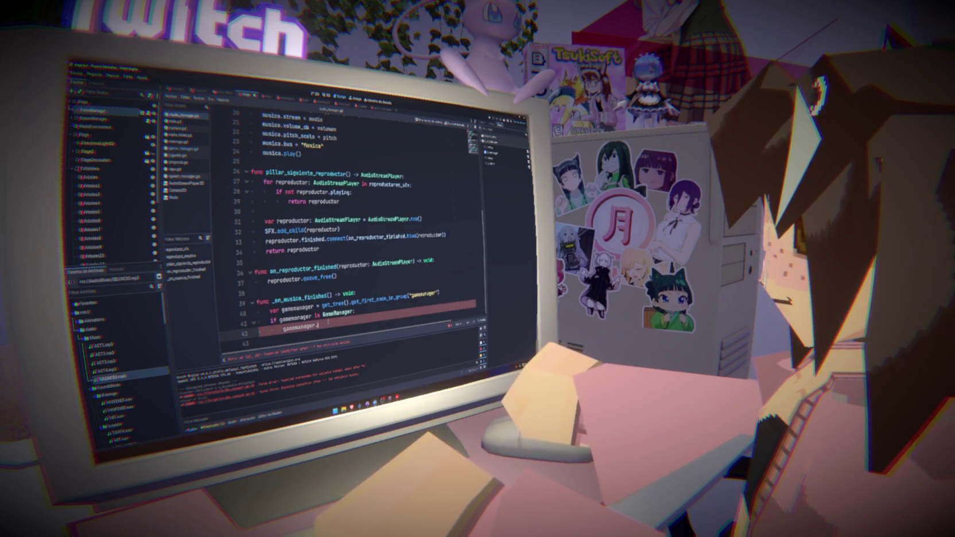
key("ctrl+space")
key("Return")
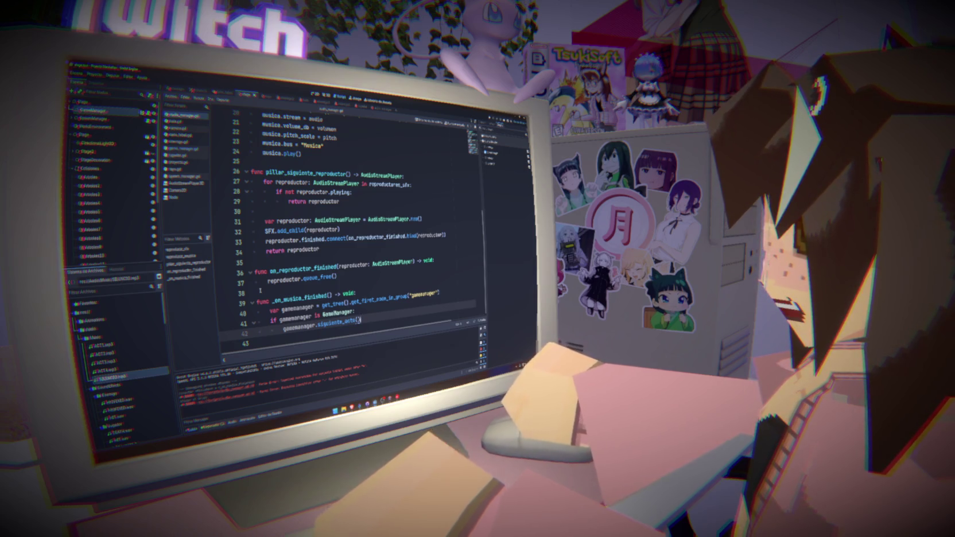
left_click(182, 148)
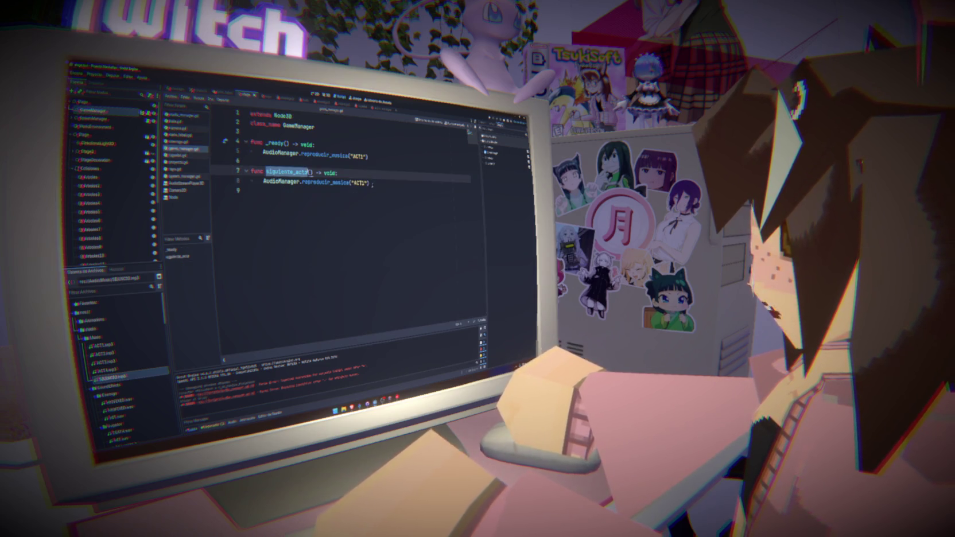
- Declare an acto counter variable below the class_name line and save game_manager.gd
left_click(342, 128)
key("Return")
key("Return")
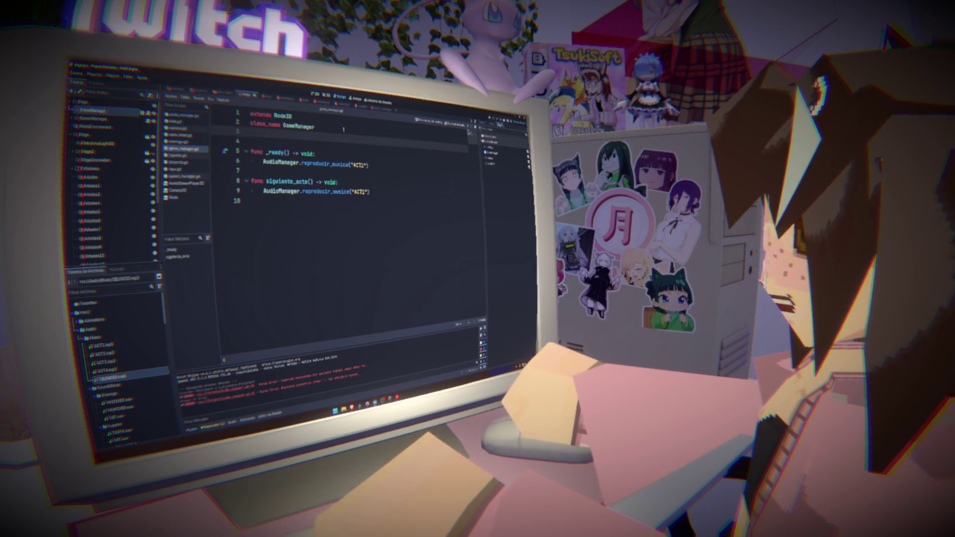
type("var acto")
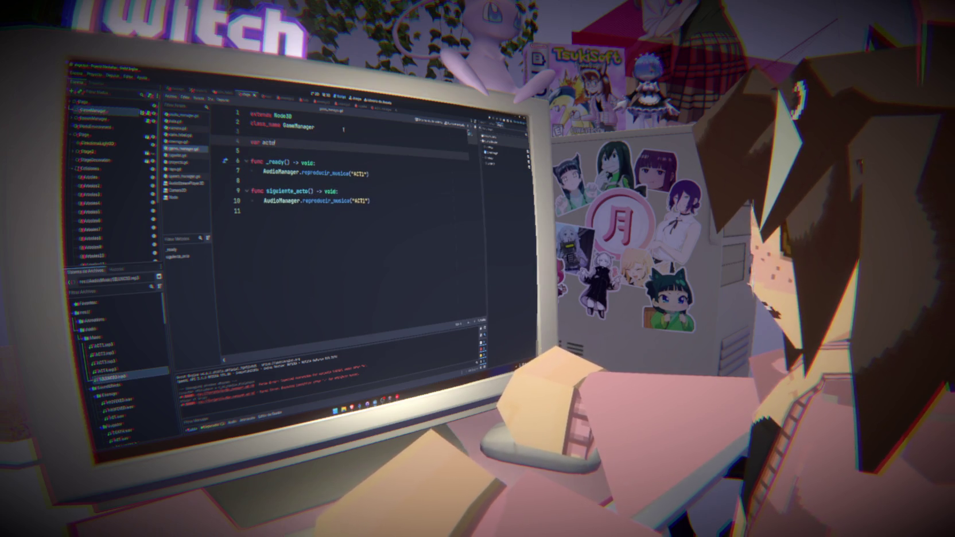
type(" = 0")
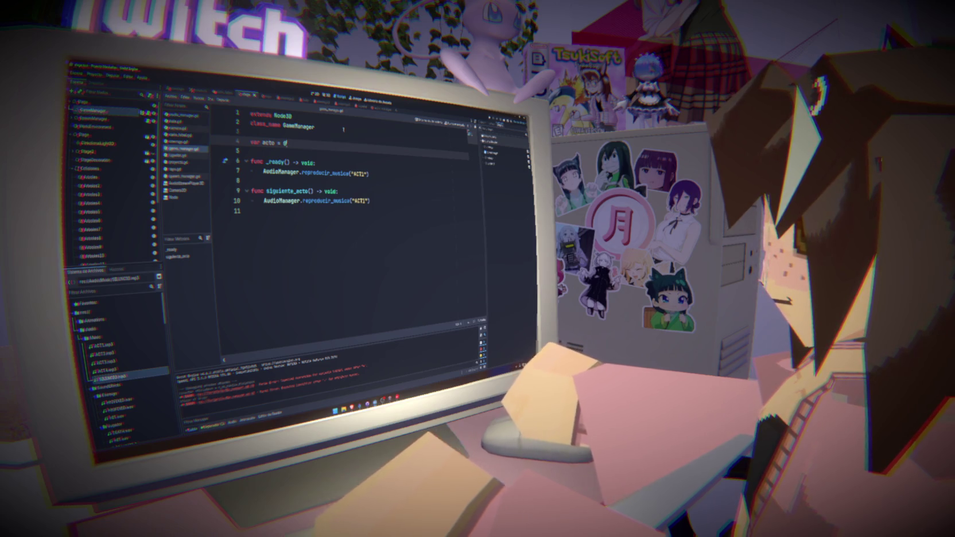
key("ctrl+s")
double_click(268, 143)
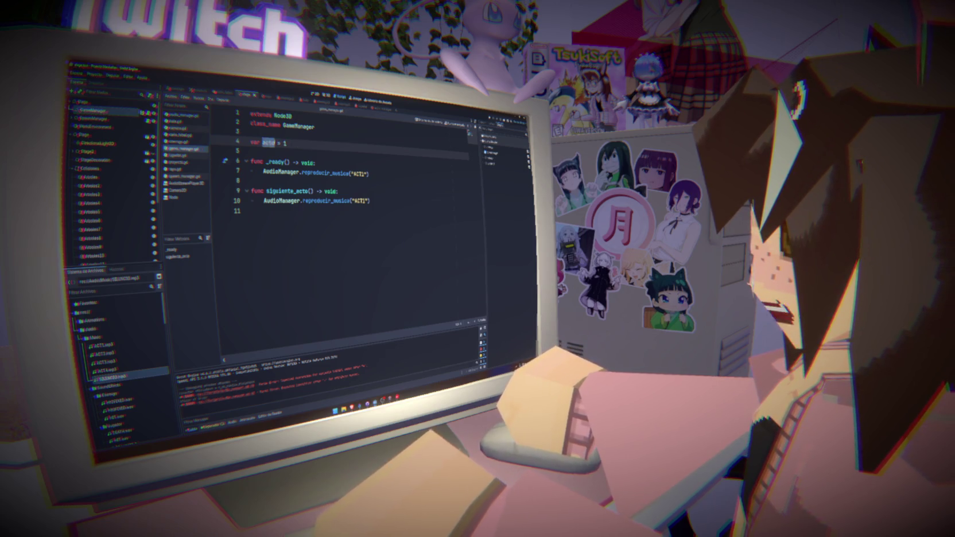
- Change both "ACT1" music calls to play "ACT" + acto
left_click(366, 173)
key("BackSpace")
type("\" +")
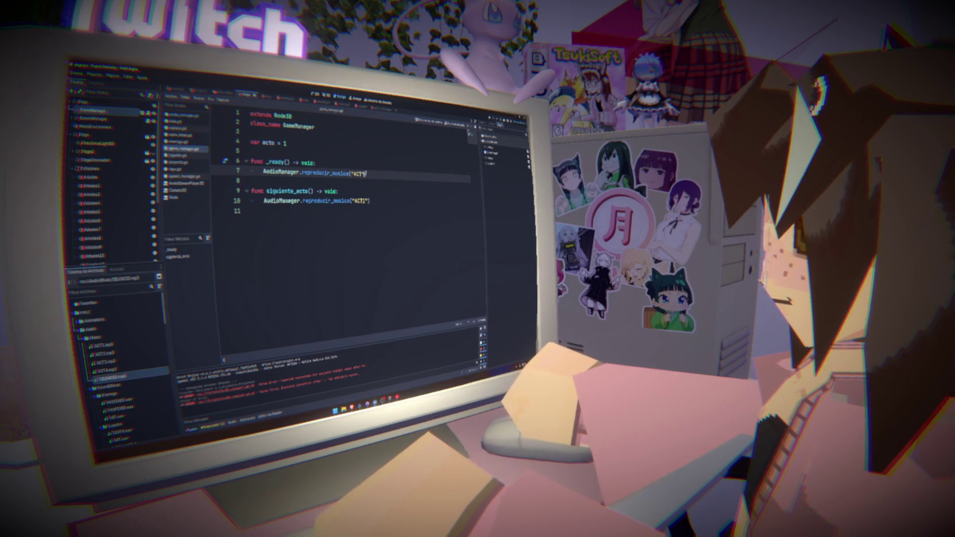
key("BackSpace")
type("acto")
key("Escape")
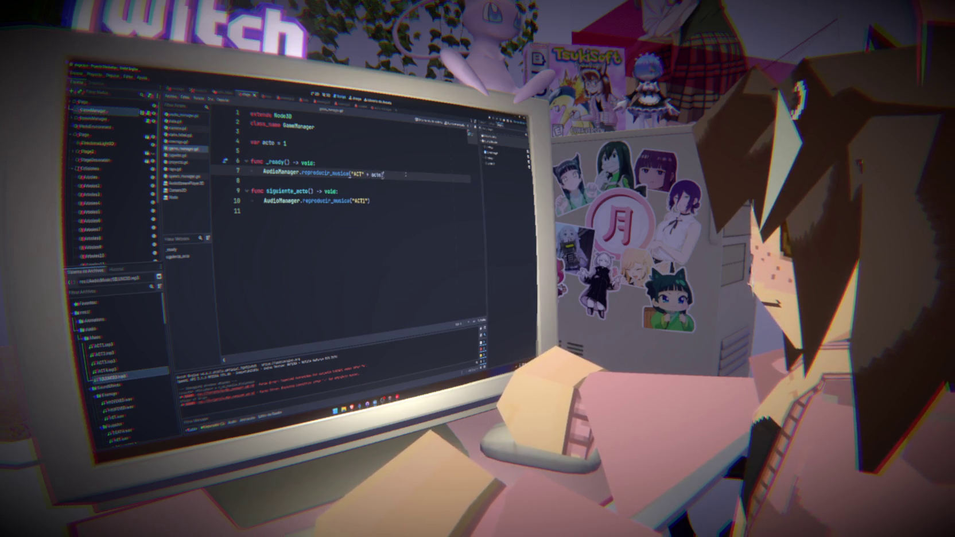
left_click(367, 200)
key("BackSpace")
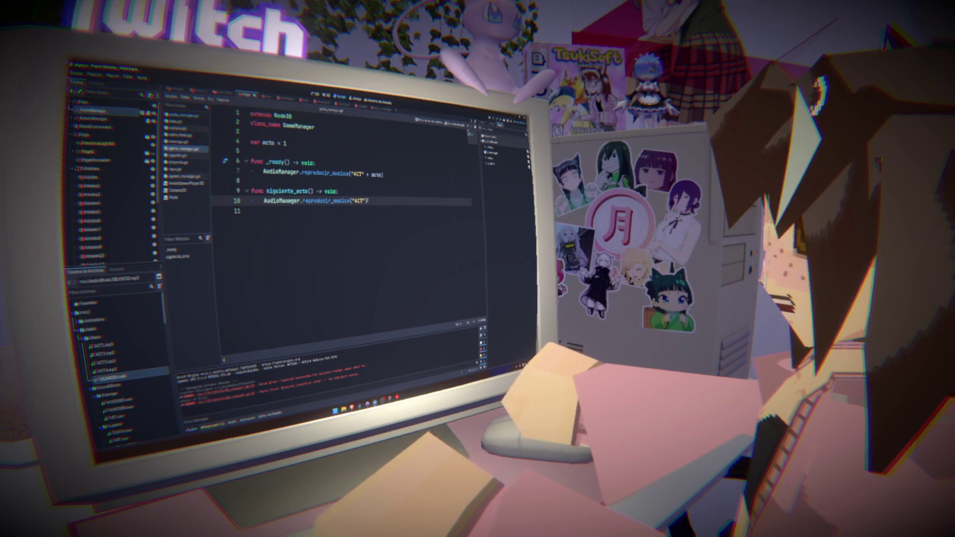
type("+ acto")
- Insert 'acto += 1' at the start of siguiente_acto and open a line below it
left_click(369, 192)
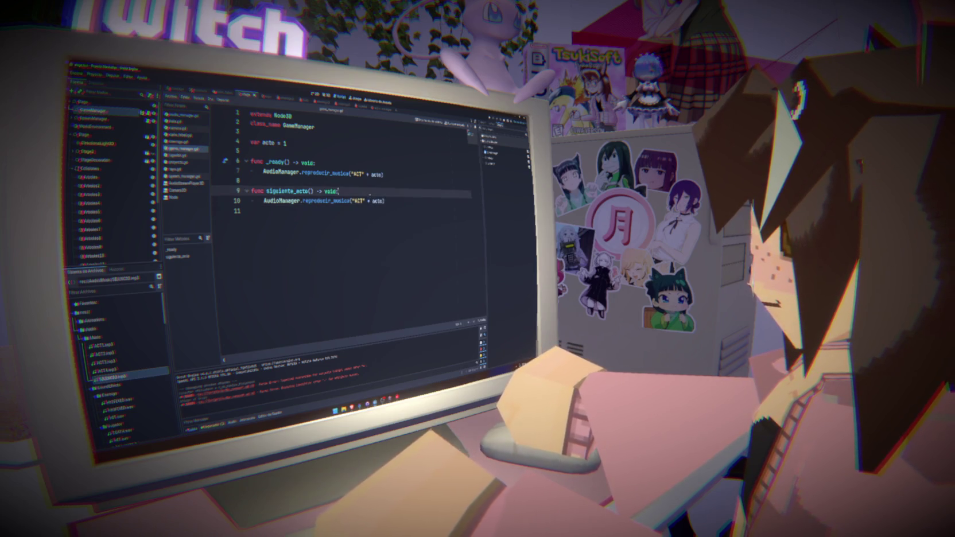
key("Return")
type("aa")
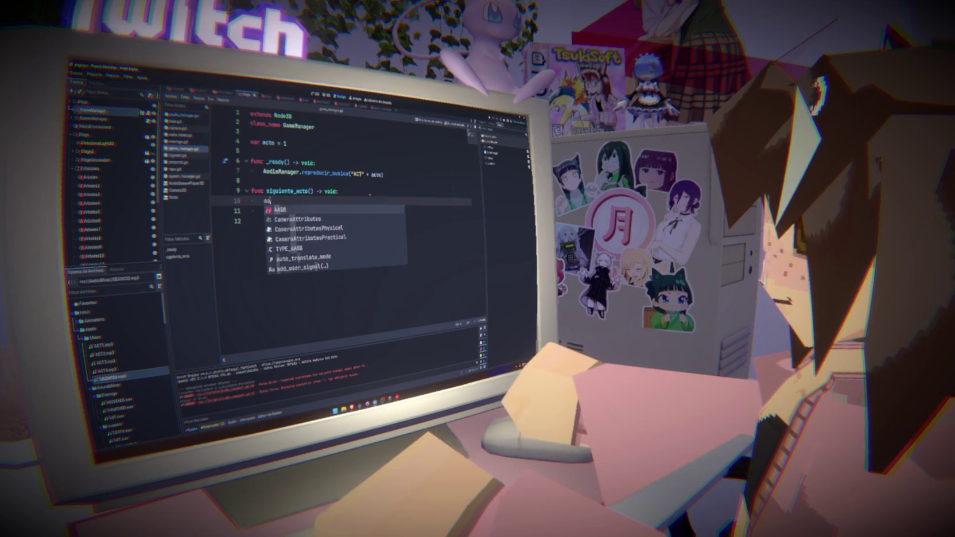
type("cto += 1")
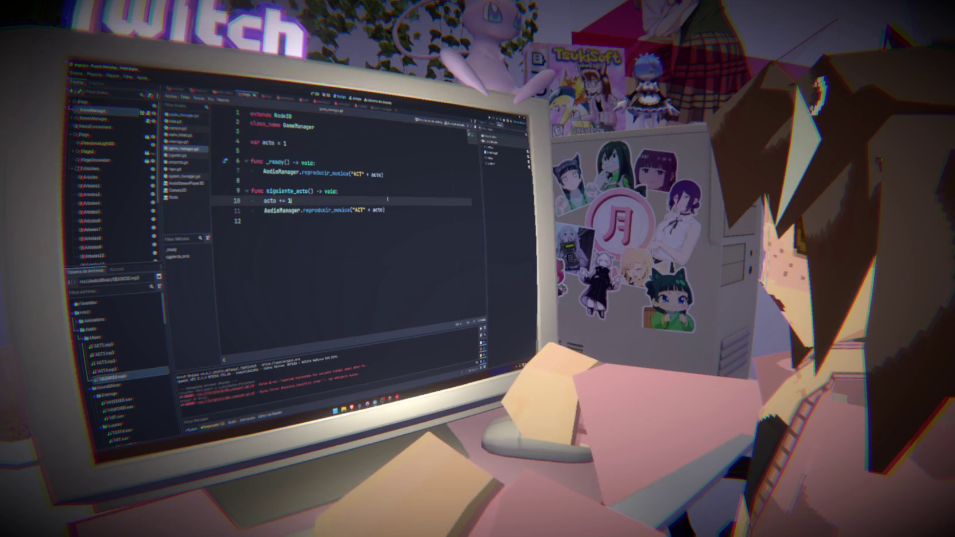
left_click(340, 191)
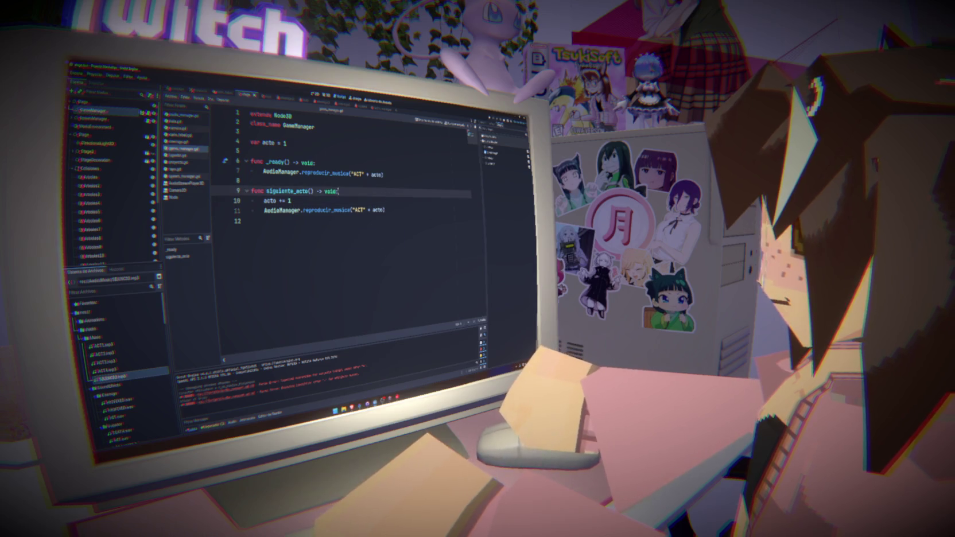
left_click(352, 201)
key("Return")
- Add an 'if acto > 4:' check after the increment, leaving its body empty
type("if acto >")
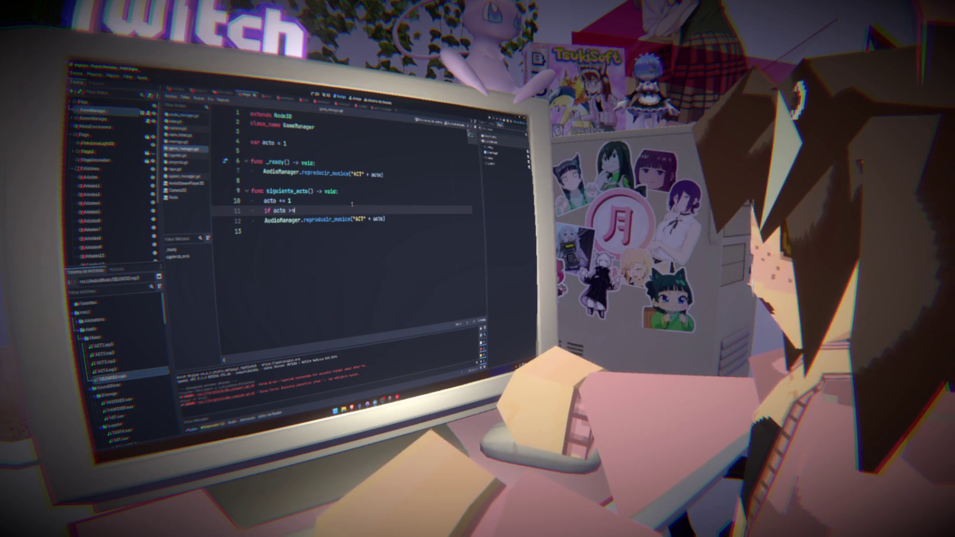
type(" 4")
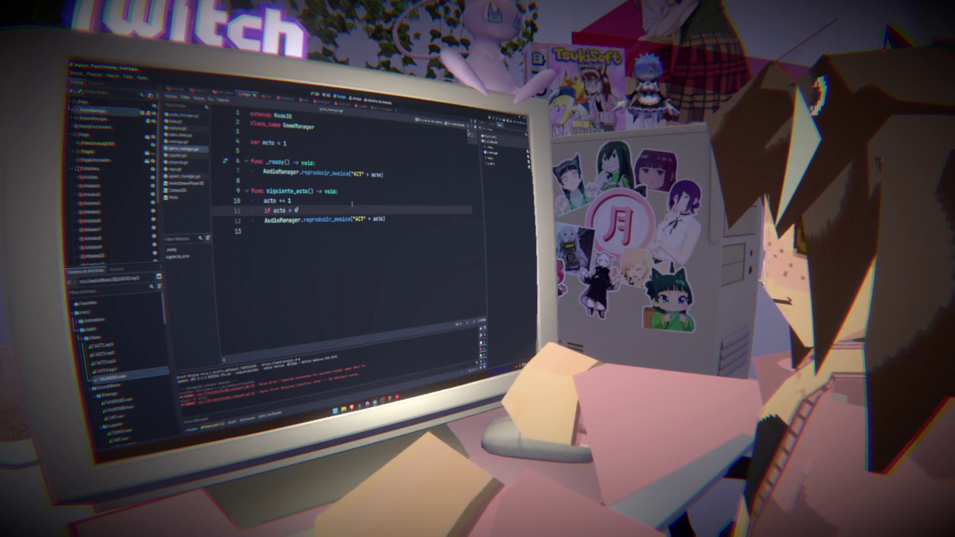
type(":")
key("Return")
type("acto = 1")
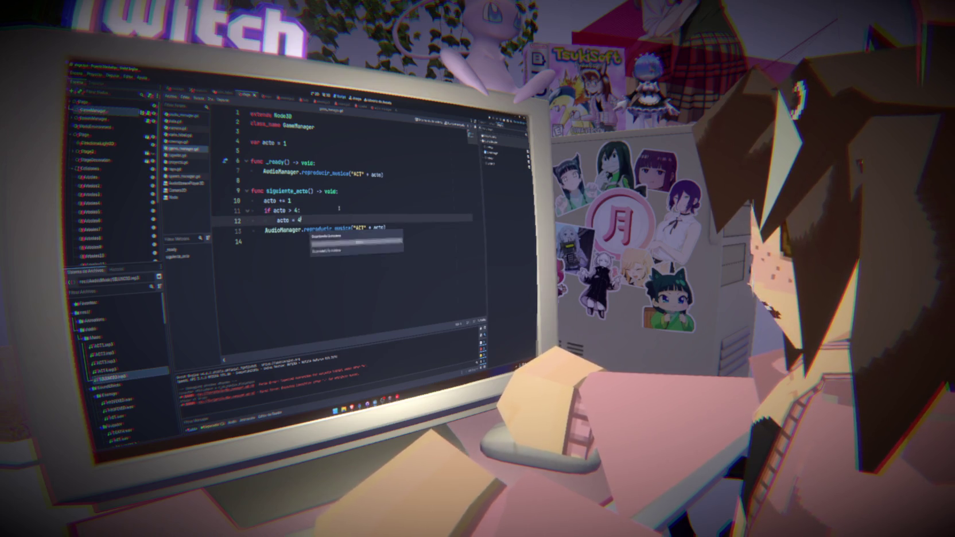
key("Up")
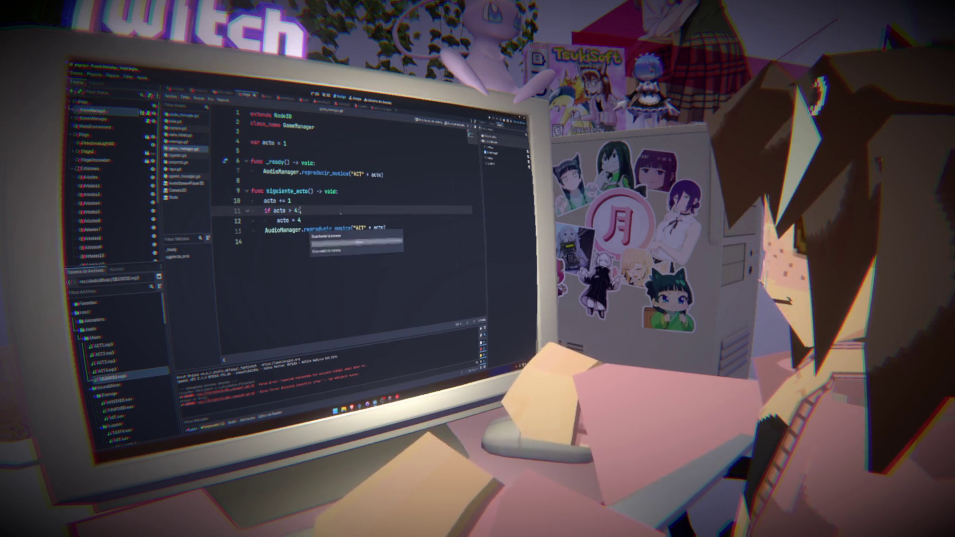
double_click(298, 220)
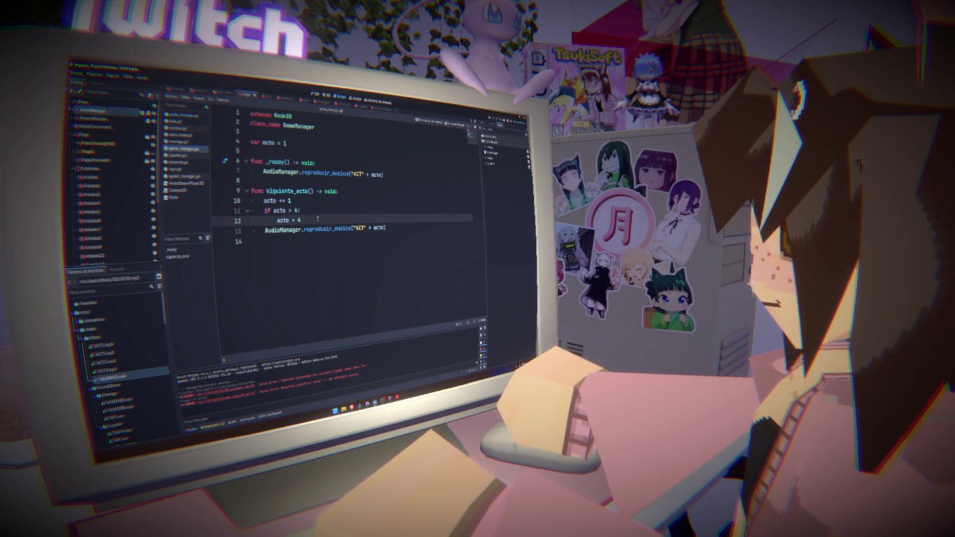
left_click_drag(317, 218, 277, 221)
key("BackSpace")
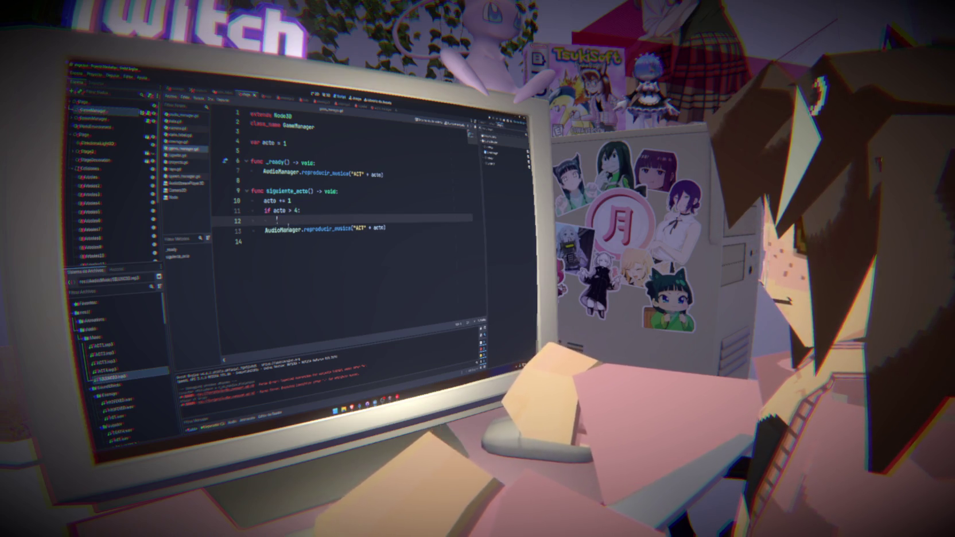
- Add an 'else:' branch and indent the AudioManager music call under it
left_click(391, 228)
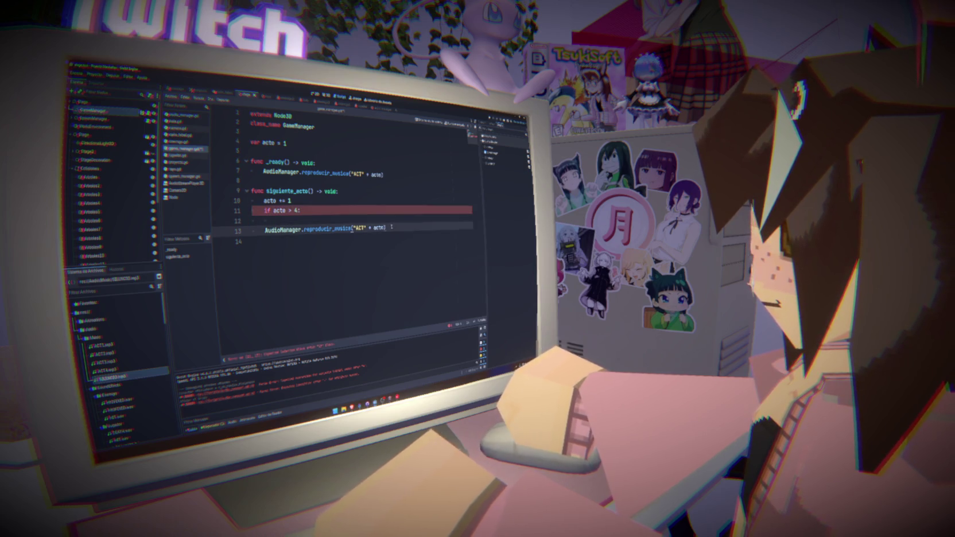
key("Home")
key("Return")
key("Up")
type("else:")
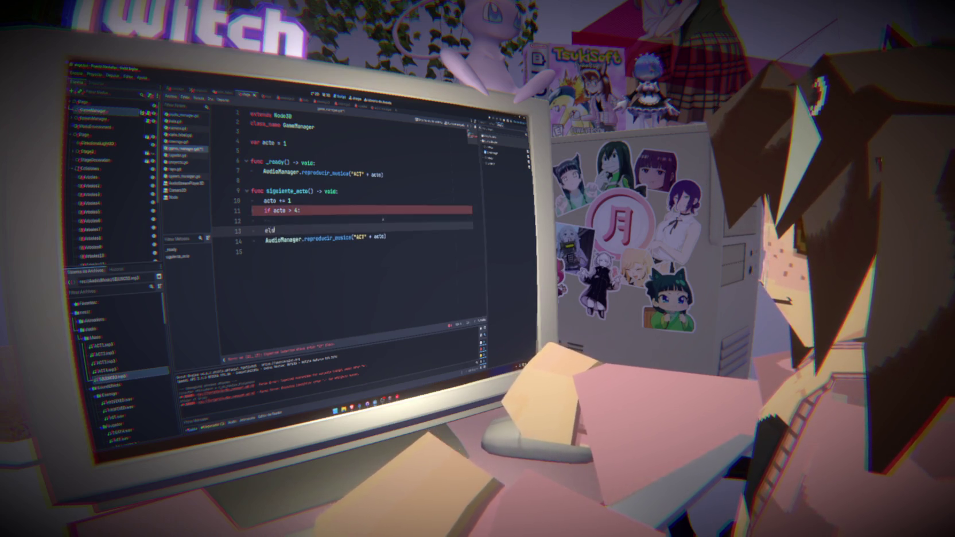
key("Down")
key("Home")
key("Tab")
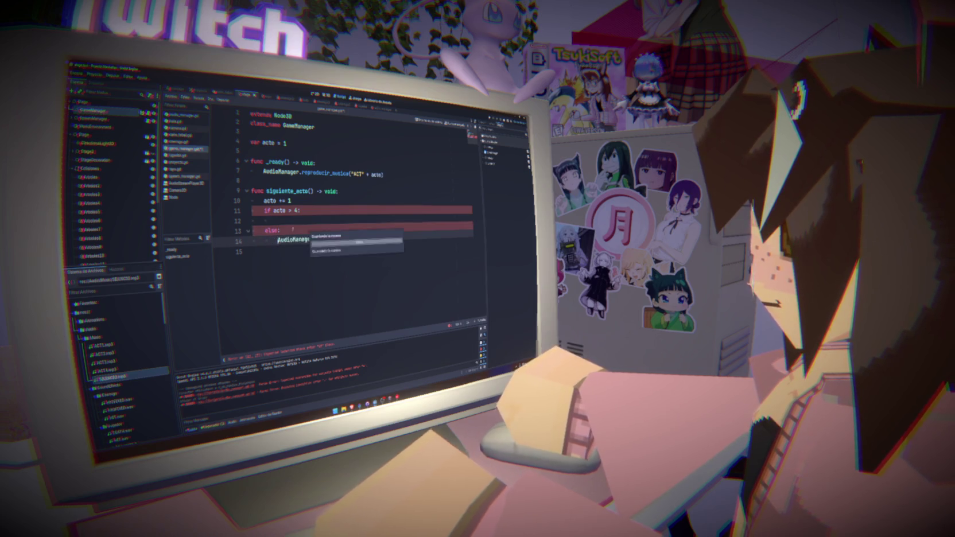
left_click(294, 145)
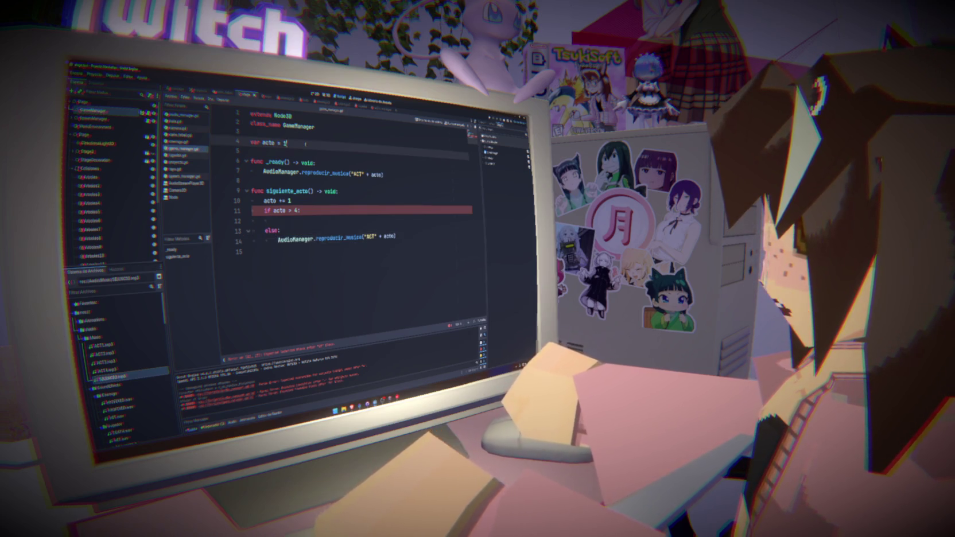
- Add an exported numero_actos variable set to 4 and save game_manager.gd
key("Return")
type("@export var numero_Acto")
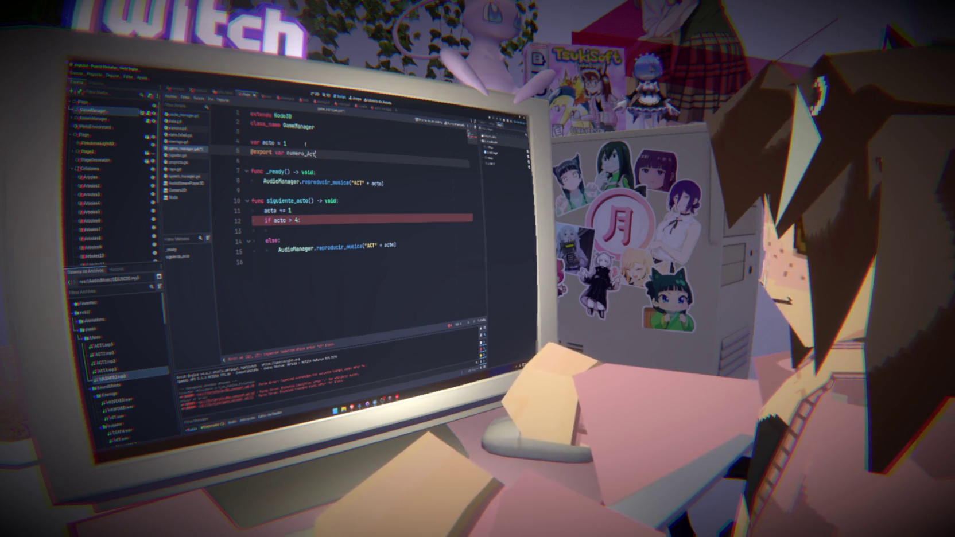
key("BackSpace")
key("BackSpace")
key("BackSpace")
type("actos := 4")
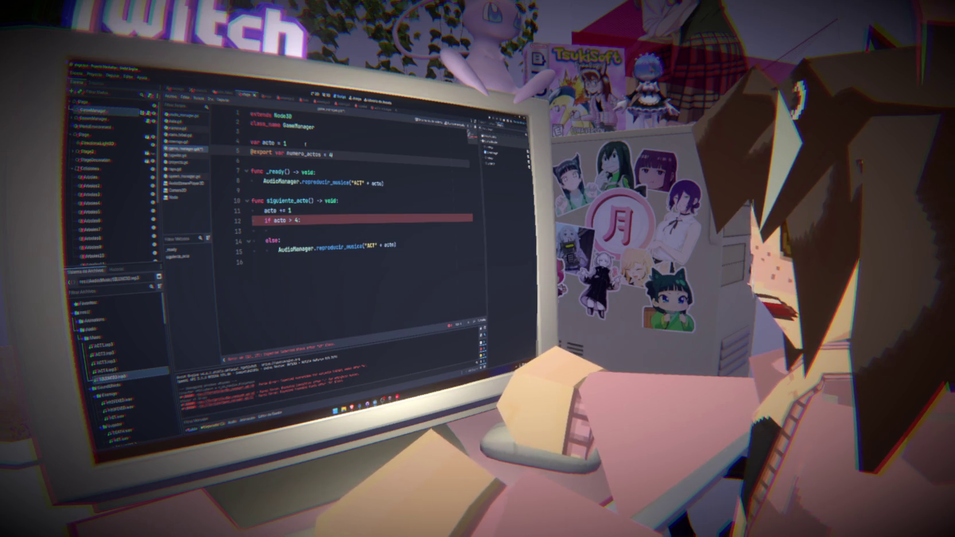
key("ctrl+s")
double_click(304, 154)
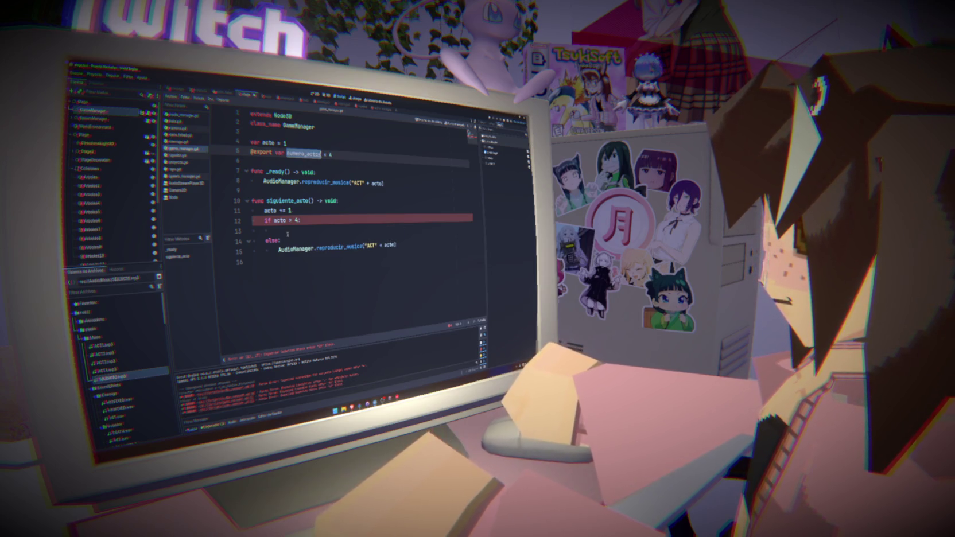
- Compare acto against numero_actos instead of 4 and call AudioManager.pausar_musica() in that branch
left_click(297, 220)
key("BackSpace")
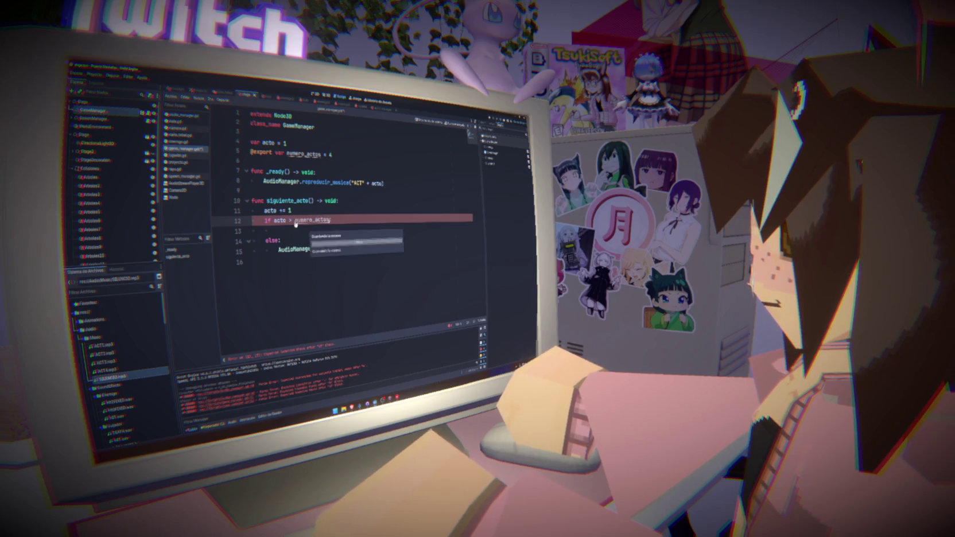
type("numero_actos")
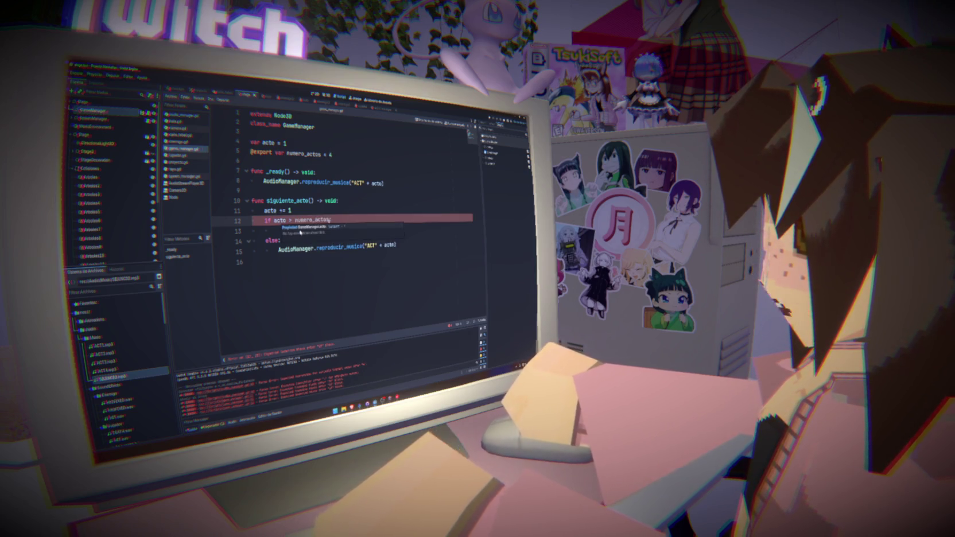
left_click(275, 231)
type("AudioManager")
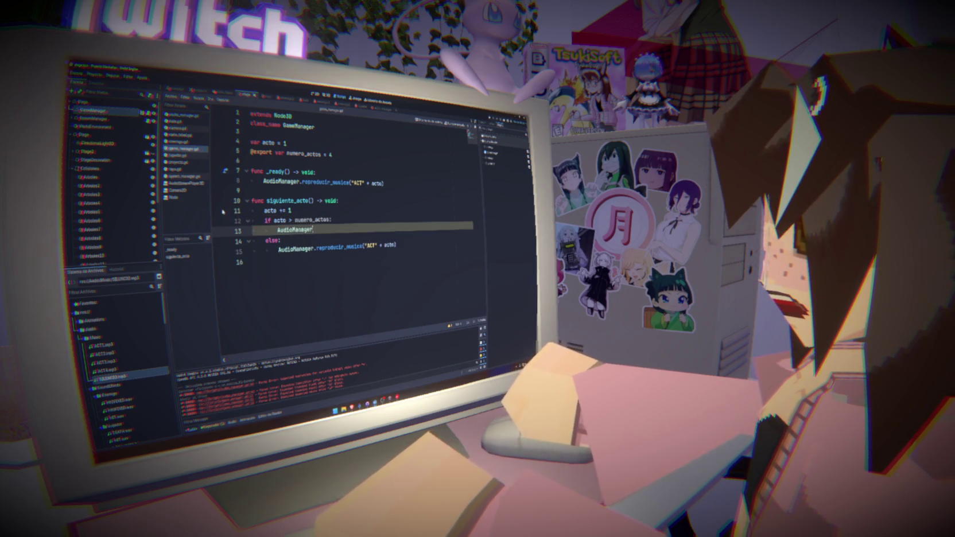
type(".")
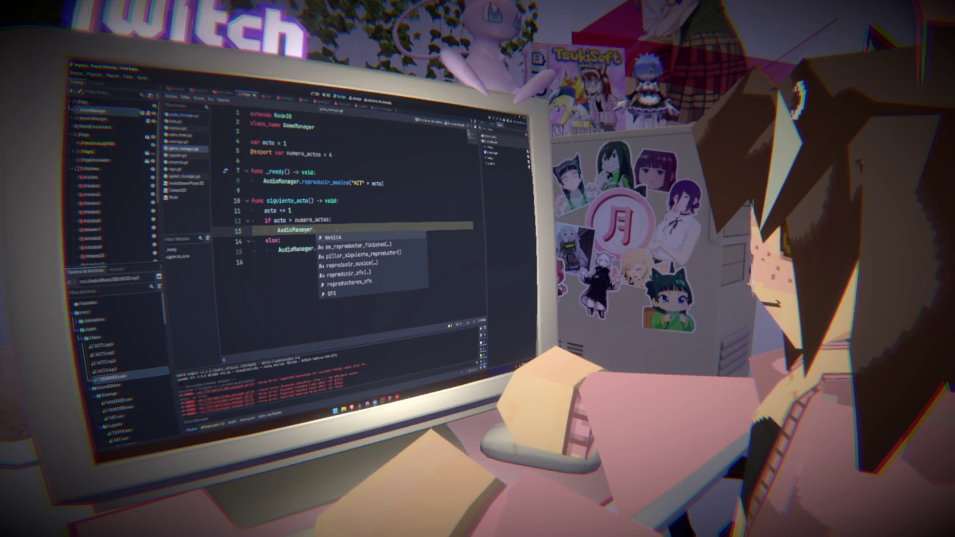
type("pausar_musica()")
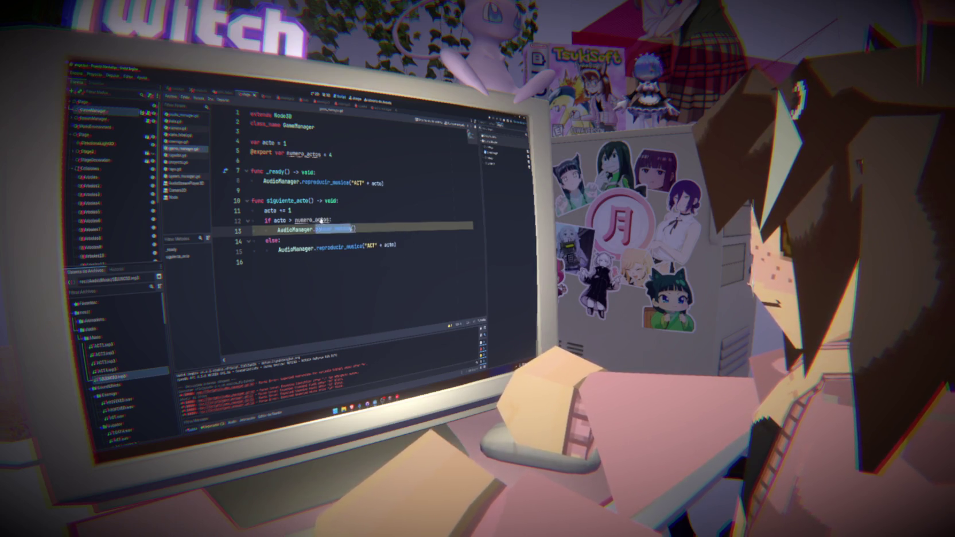
key("alt+Left")
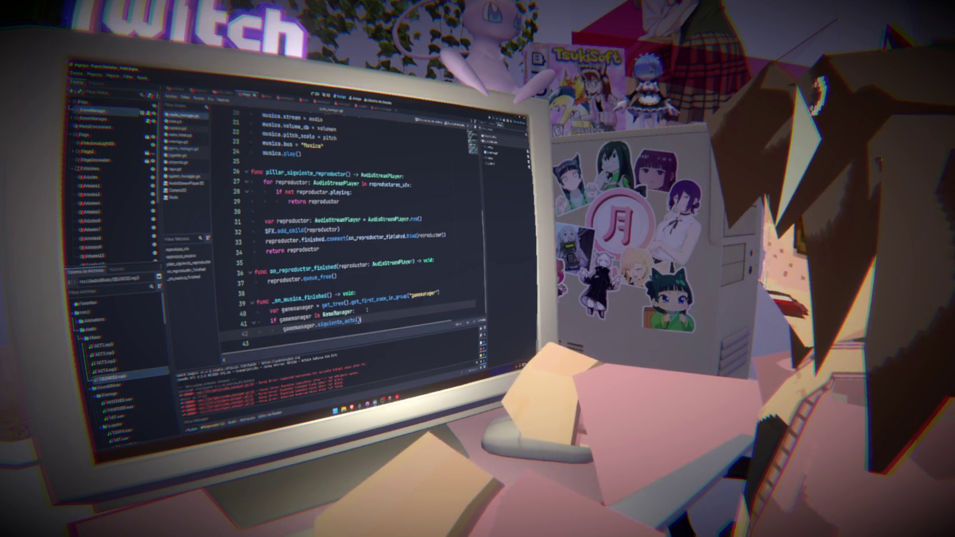
- Define 'func pausar_musica():' after reproducir_musica in audio_manager.gd, with musica.stop() as its body
left_click(348, 284)
scroll(348, 285, "up", 3)
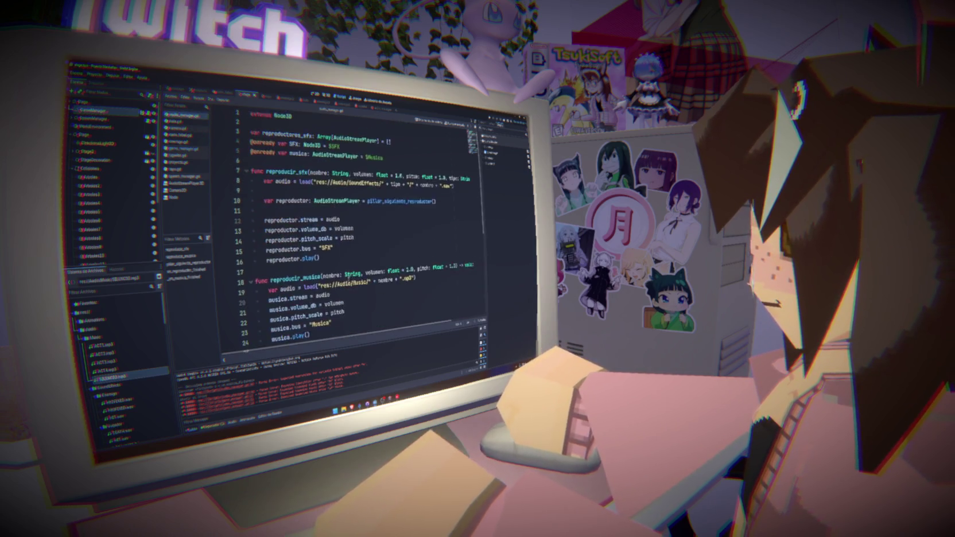
left_click(280, 263)
key("Return")
type("f")
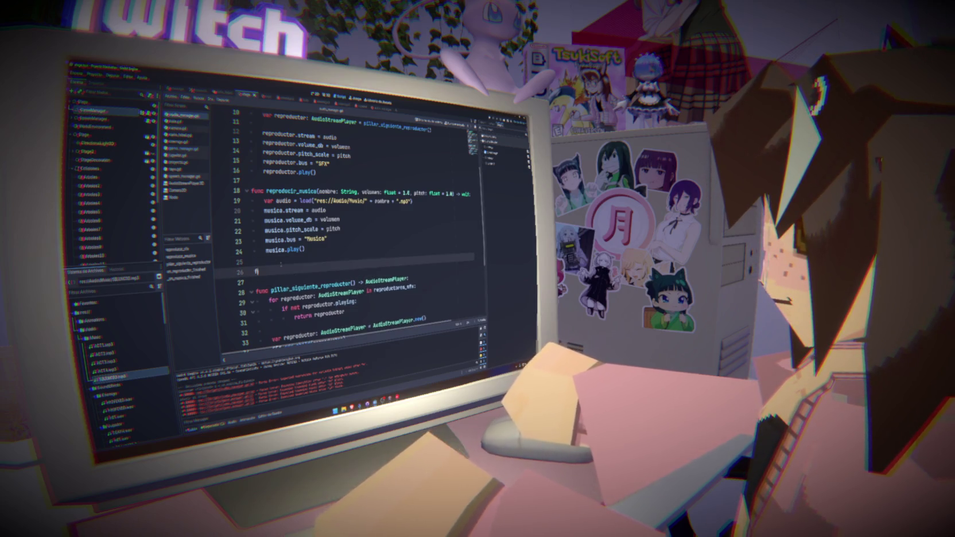
type("unc pausar_musica():")
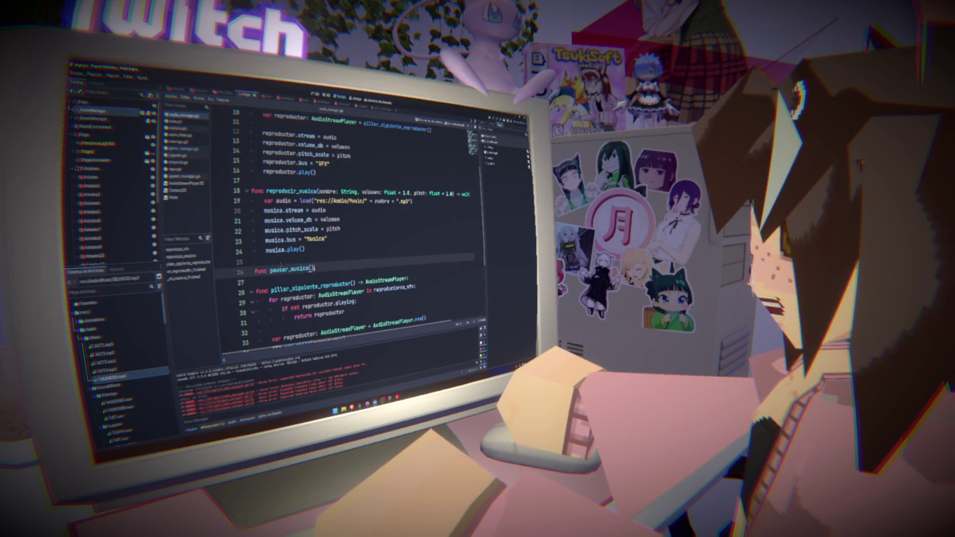
key("Return")
type("musica.")
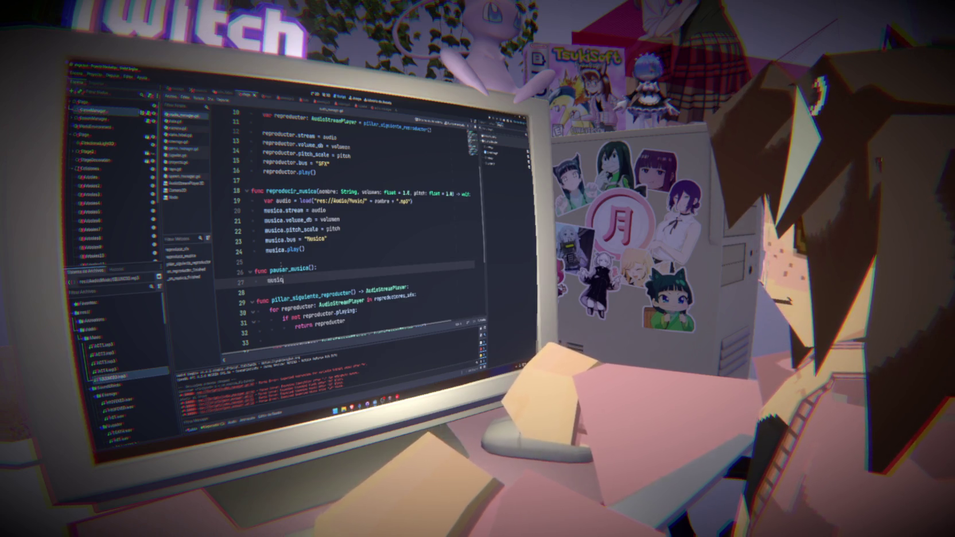
type("stop(")
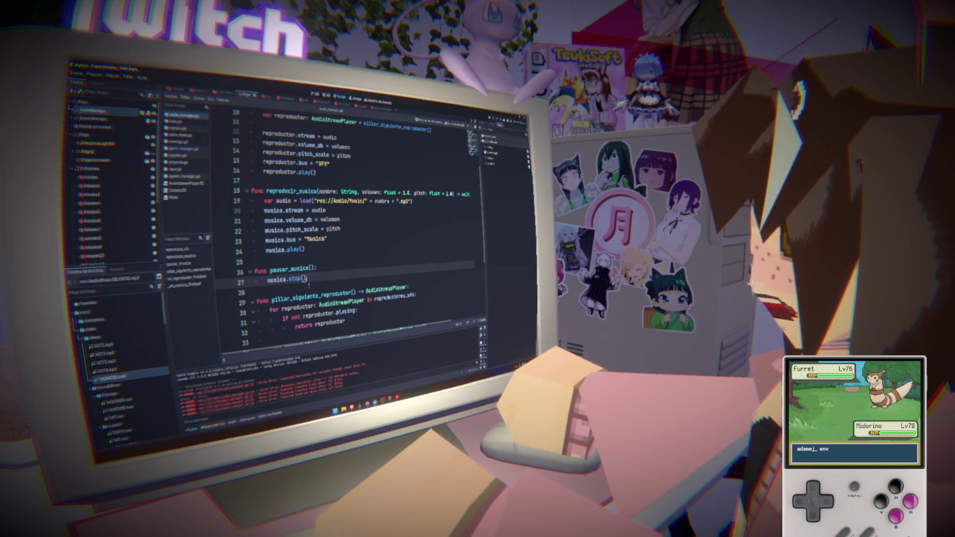
left_click(339, 267)
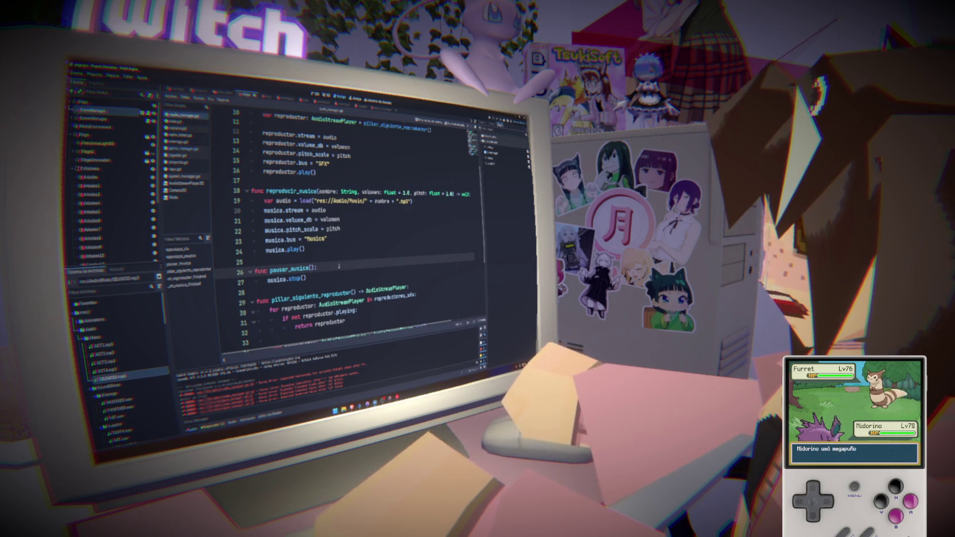
double_click(290, 268)
scroll(291, 268, "down", 4)
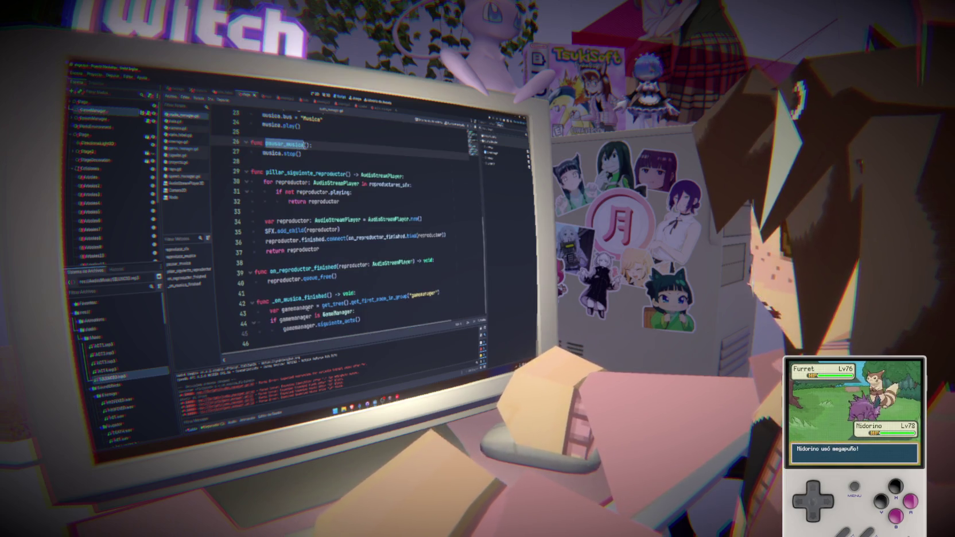
double_click(302, 295)
scroll(361, 285, "up", 4)
left_click(304, 275)
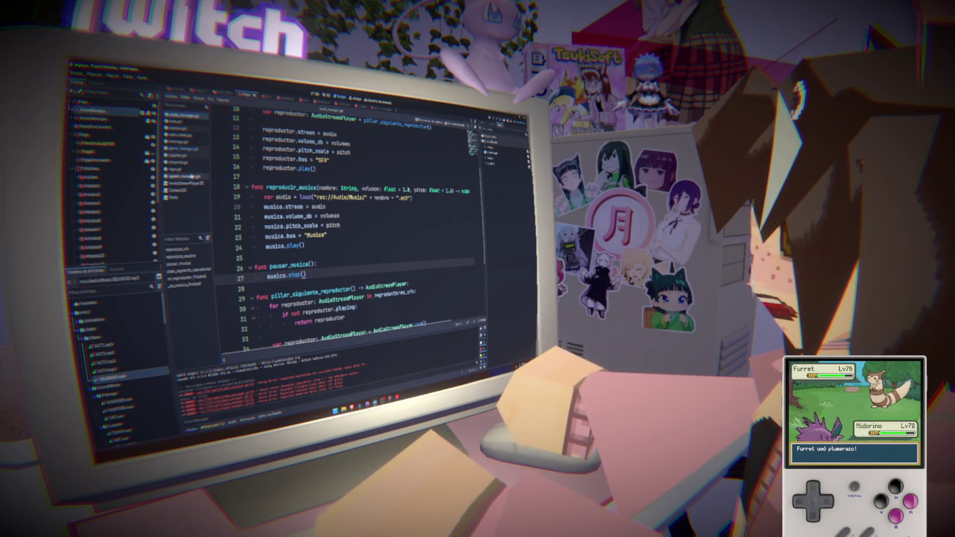
- Back in game_manager.gd, check the AudioManager.pausar_musica() call and run the project
left_click(189, 152)
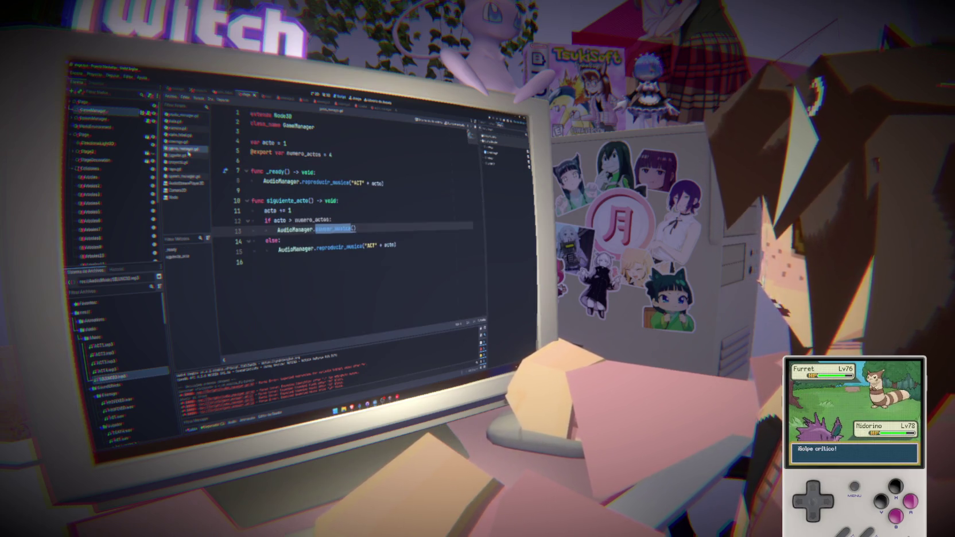
left_click(384, 227)
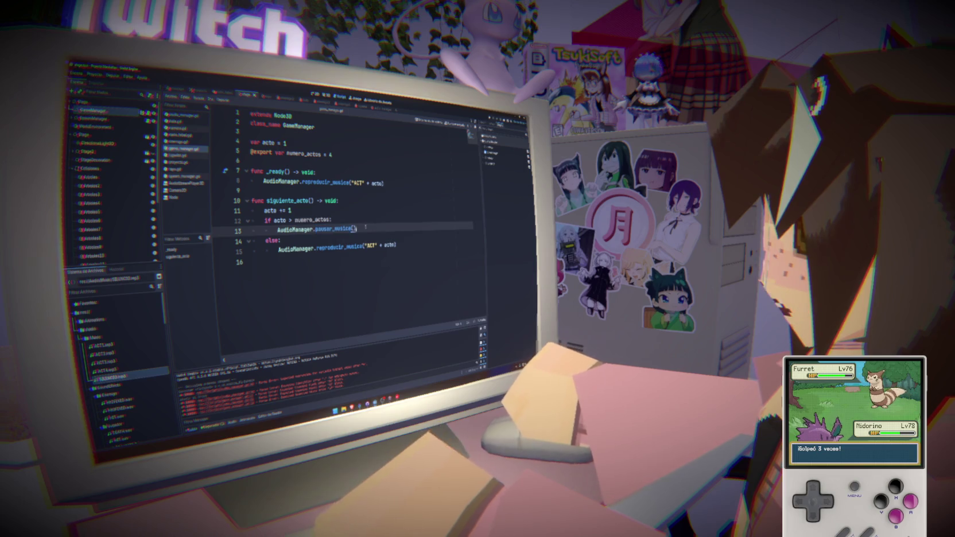
left_click(324, 228, "ctrl")
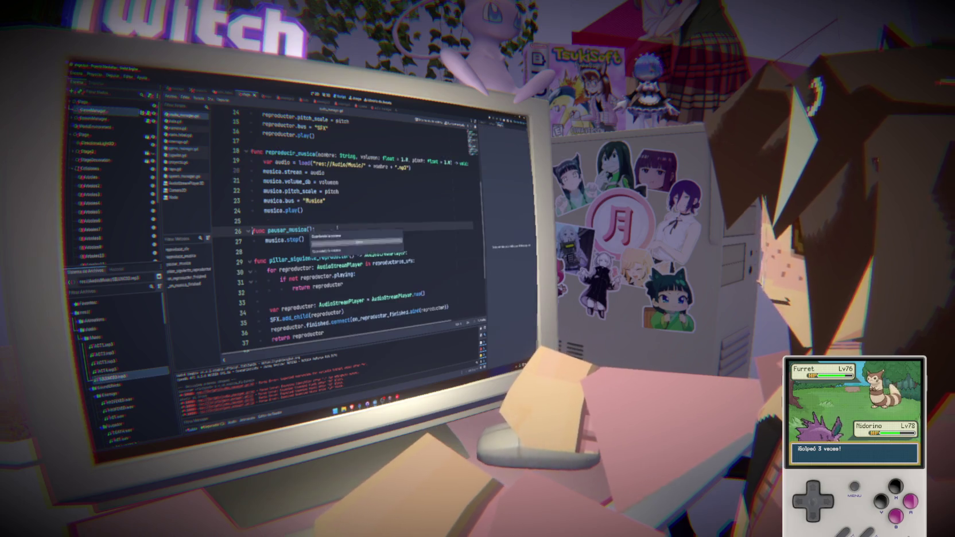
left_click(182, 148)
left_click(355, 229)
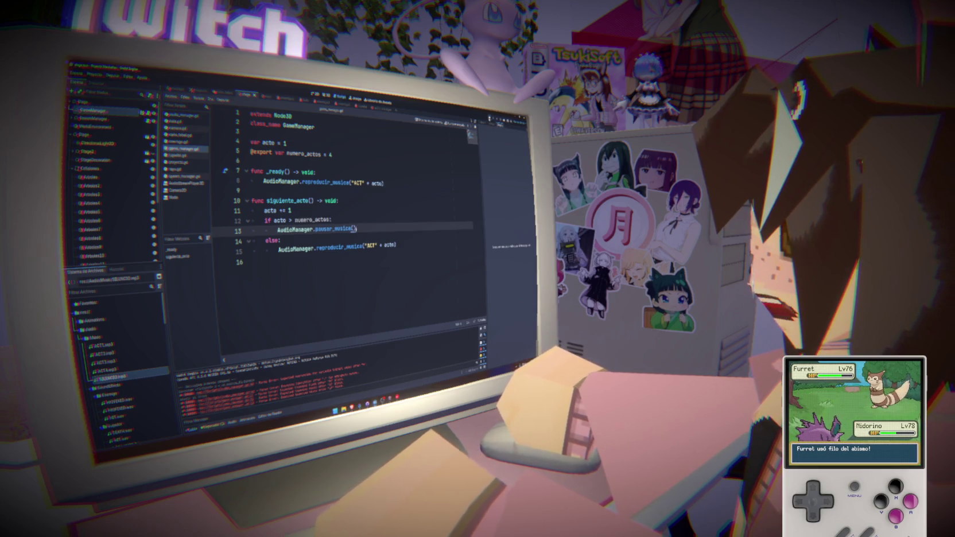
left_click(492, 121)
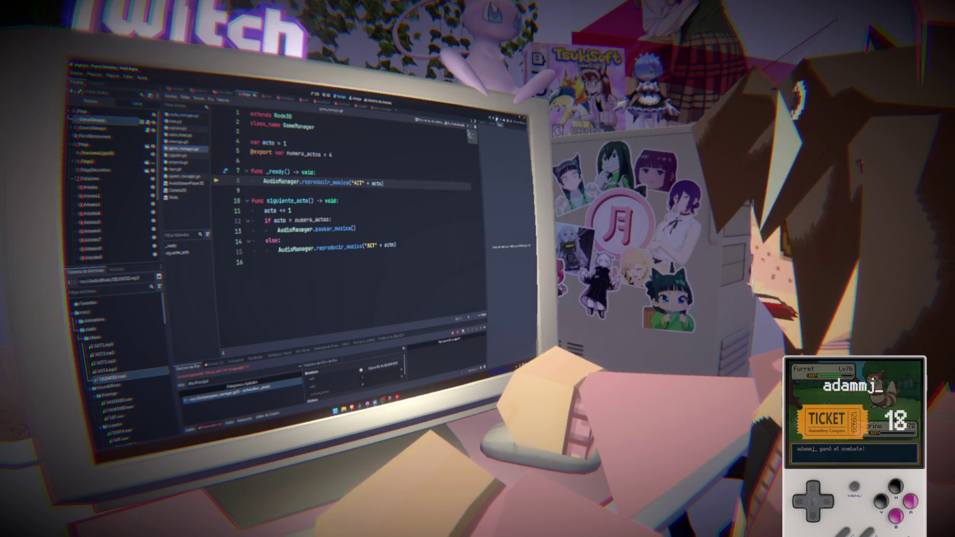
- Stop the debugger, change both music calls to "ACT" + str(acto), and relaunch with F5
key("F8")
type("str(")
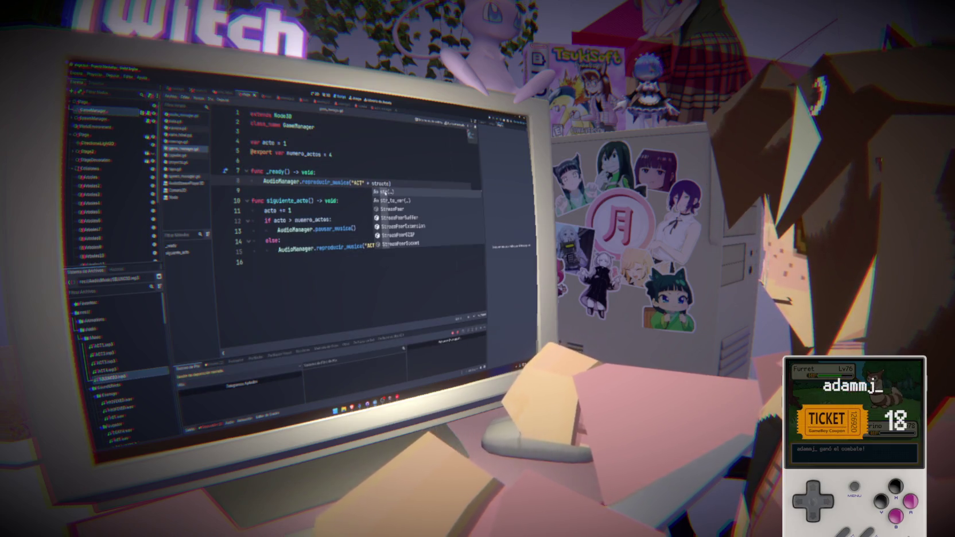
left_click(384, 191)
left_click(250, 142)
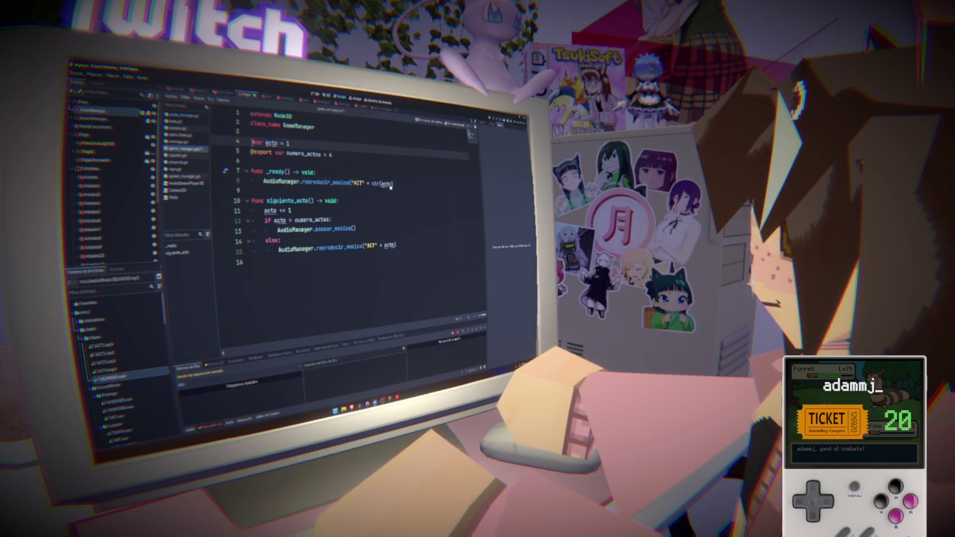
left_click(392, 184)
type(")")
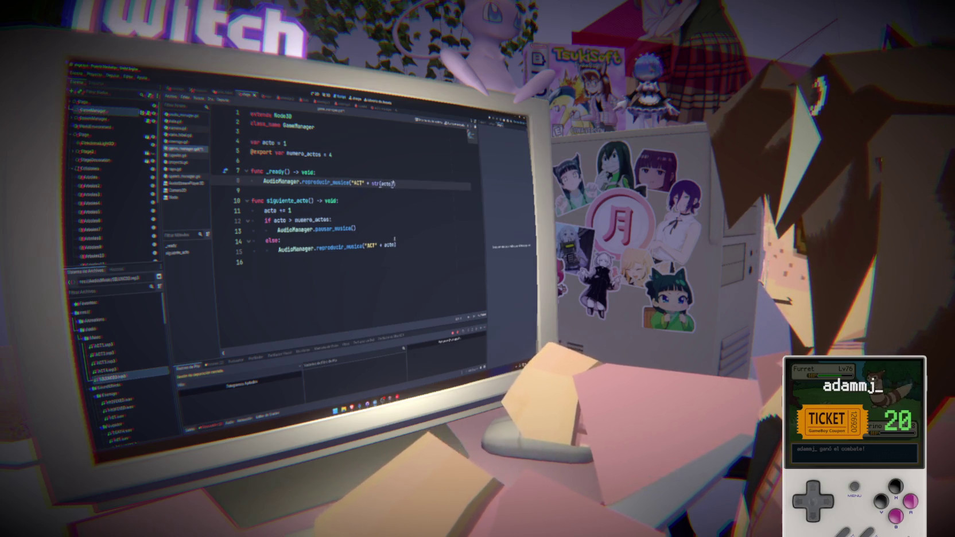
left_click(396, 245)
left_click_drag(371, 183, 394, 184)
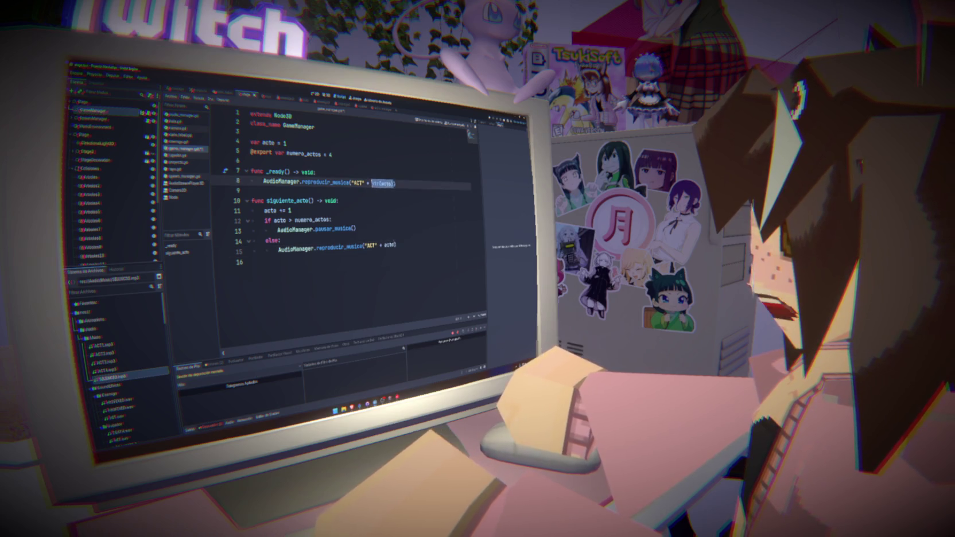
double_click(389, 245)
key("ctrl+v")
key("F5")
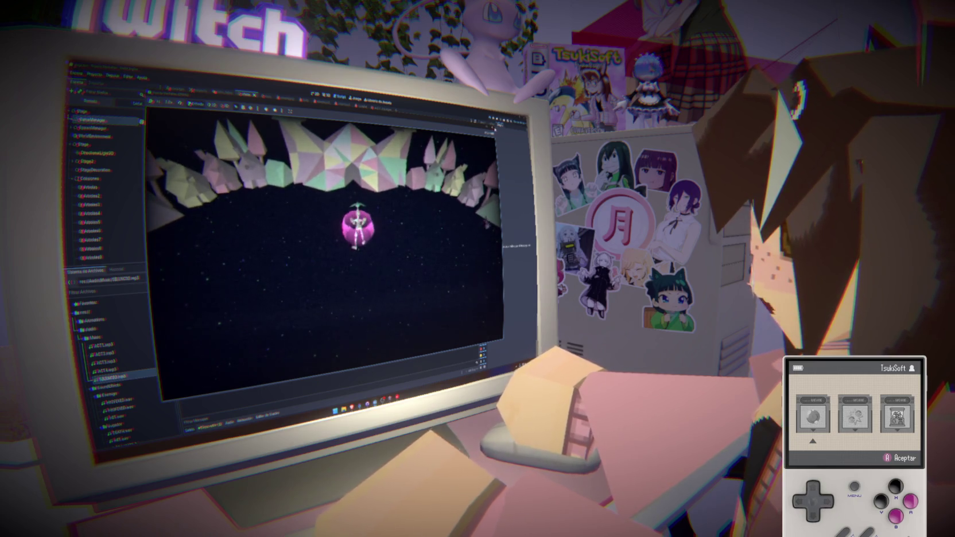
- Stop the running game with F8
key("F8")
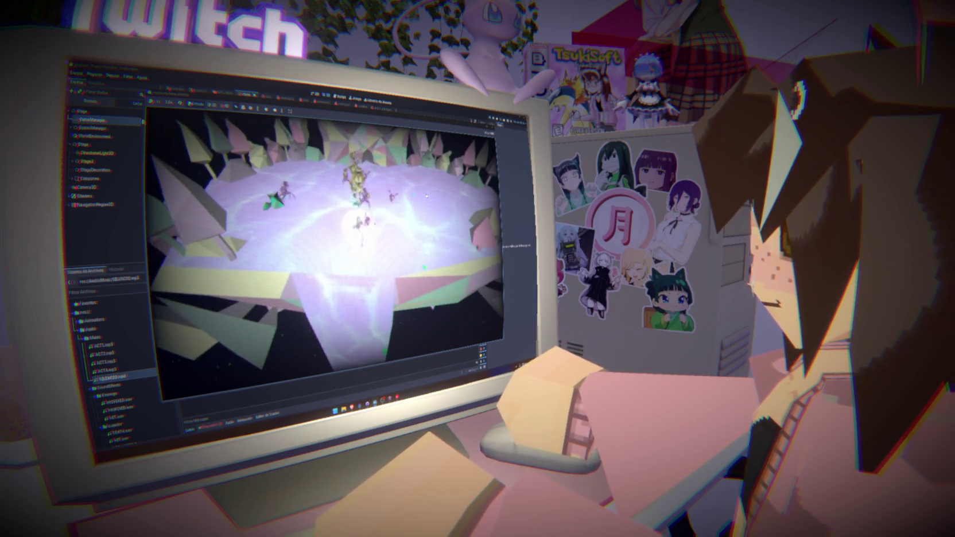
- Stop the running game and return to the game_manager.gd script in the Script workspace
key("F8")
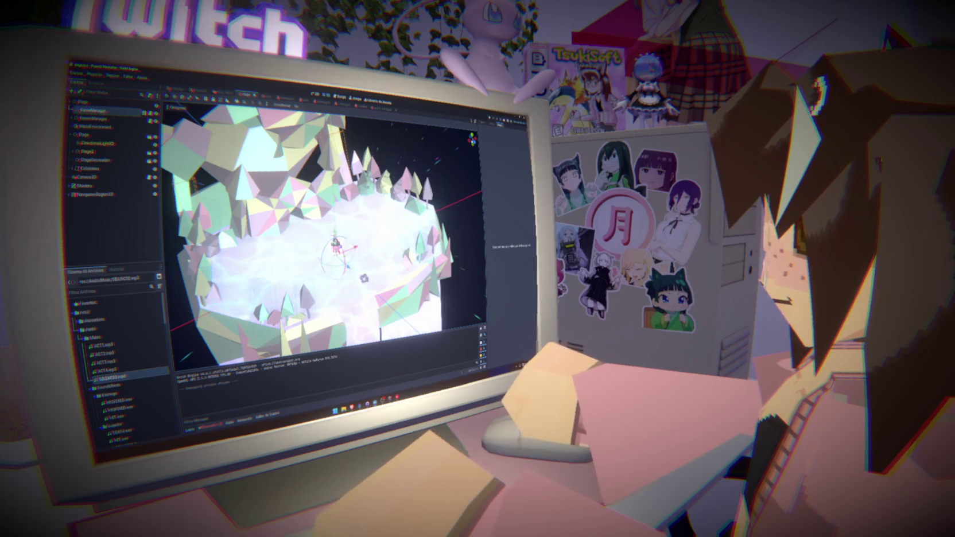
mouse_move(374, 404)
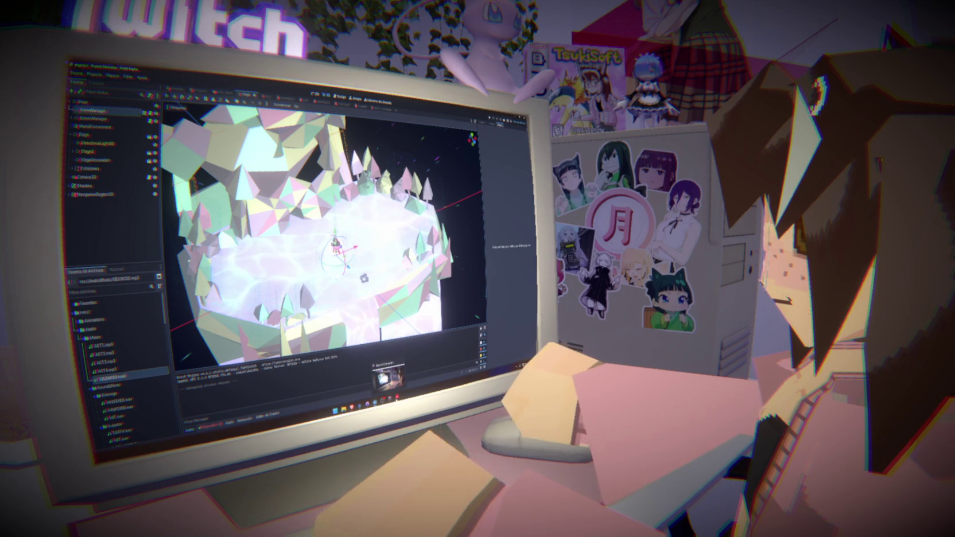
left_click(340, 97)
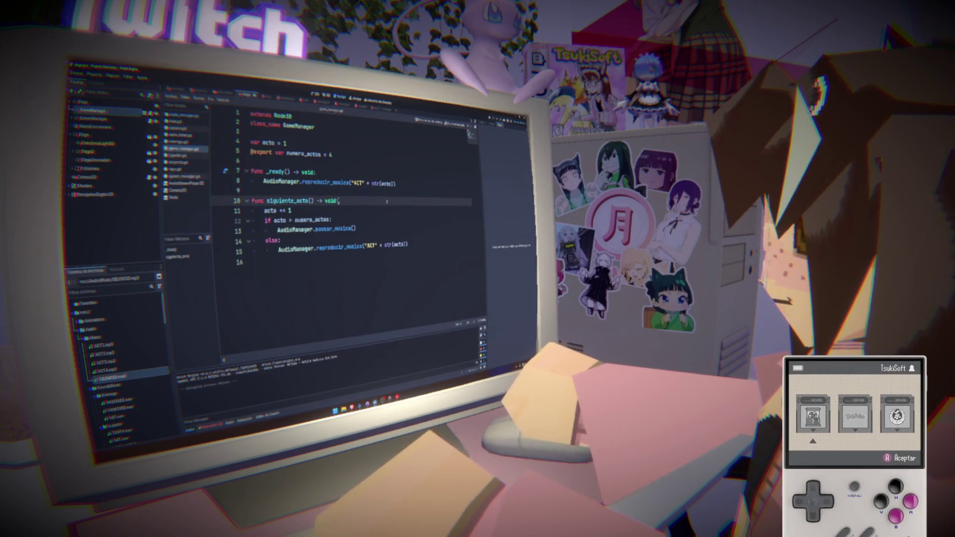
- Insert a gestionar_color_a_perder() call as the first line of siguiente_acto
key("Return")
type("gestionar_la")
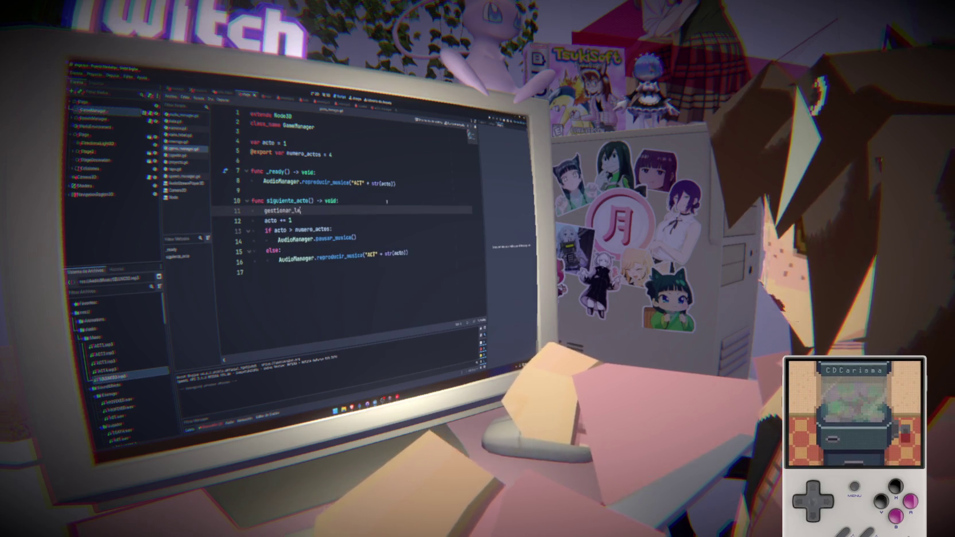
key("BackSpace")
key("BackSpace")
type("color_d")
type("_perd")
key("Return")
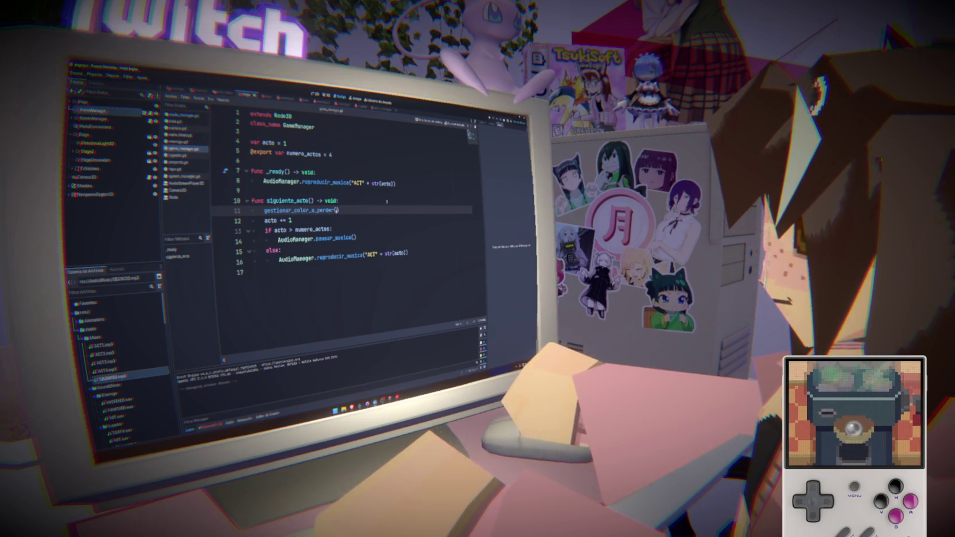
- Start a new 'func' line at the script end and copy the gestionar_color_a_perder name
left_click(281, 287)
key("Return")
type("func")
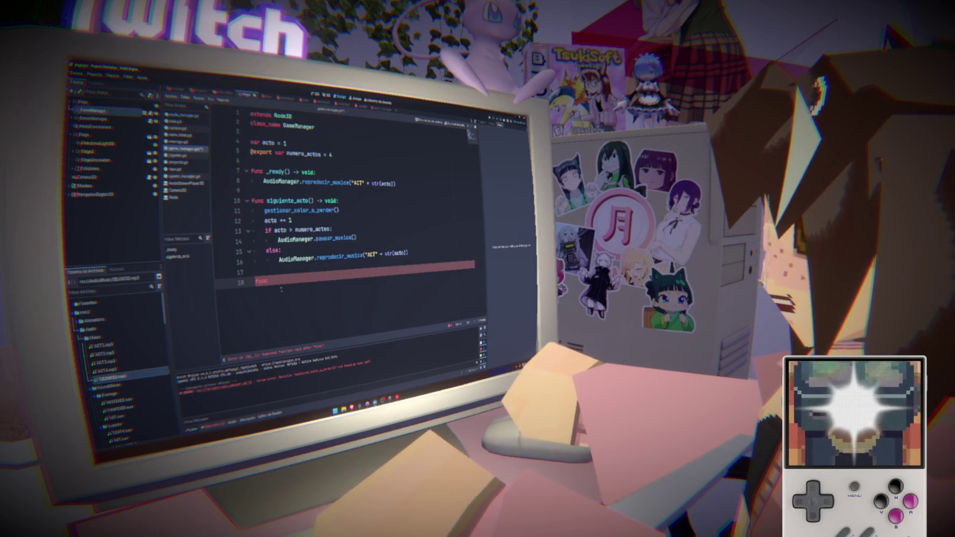
double_click(301, 210)
key("ctrl+c")
- Write the gestionar_color_a_perder() function header with a void return type and save
left_click(270, 281)
key("ctrl+v")
type("::")
key("Return")
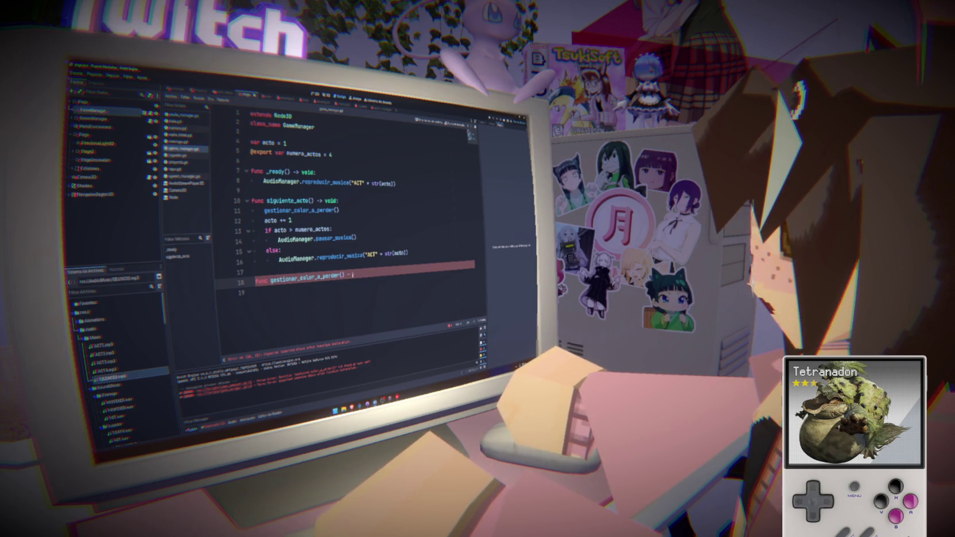
type("void:")
key("Return")
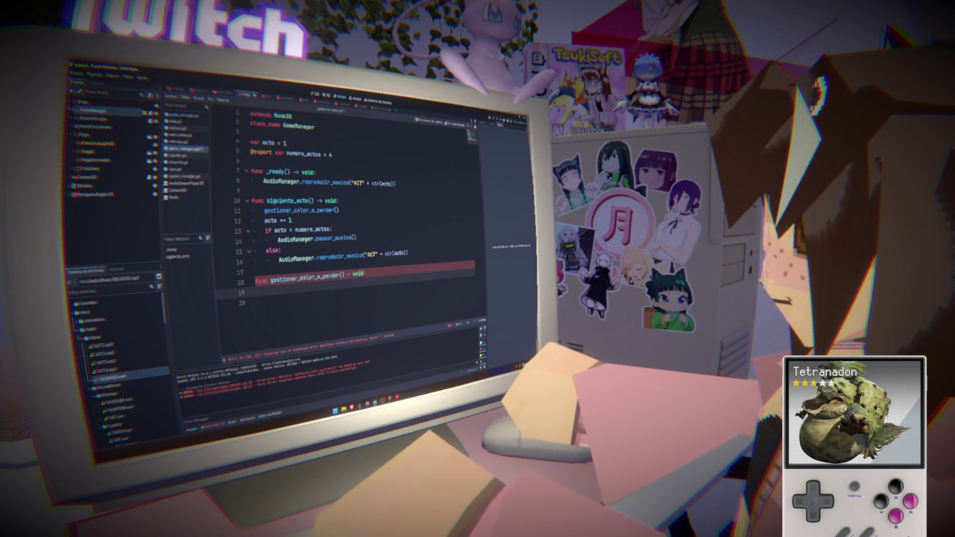
key("ctrl+s")
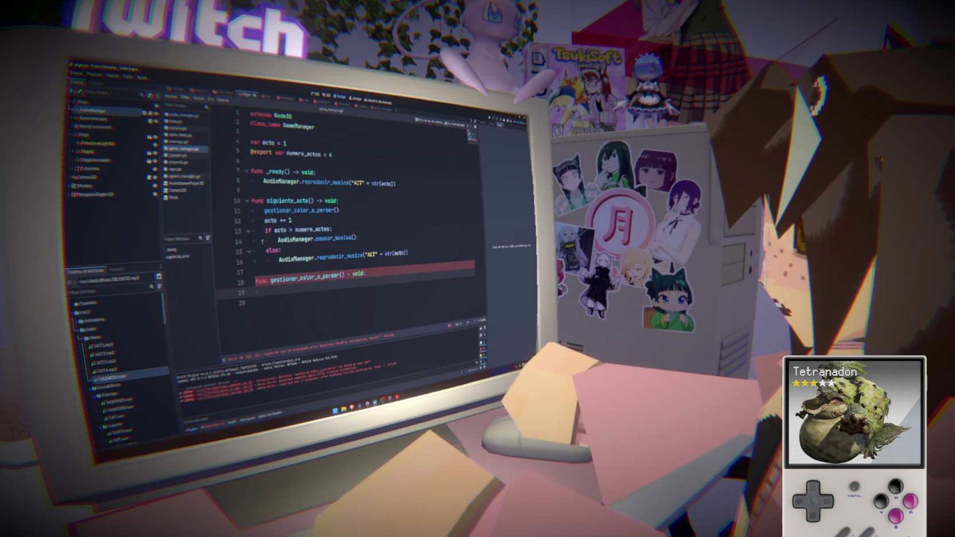
- Add the body AudioManager.reproducir_musica("SILENCIO") and save the script
key("ctrl+v")
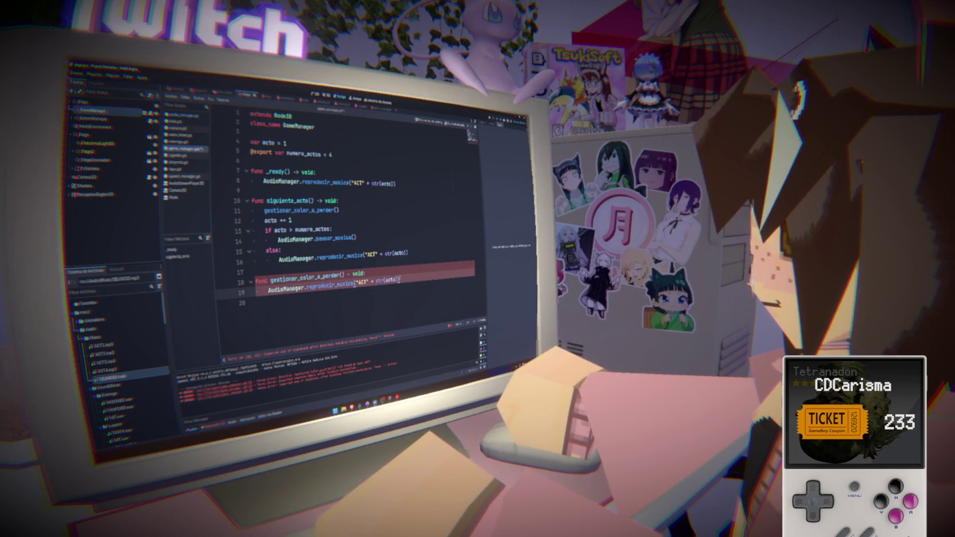
key("BackSpace")
key("BackSpace")
key("BackSpace")
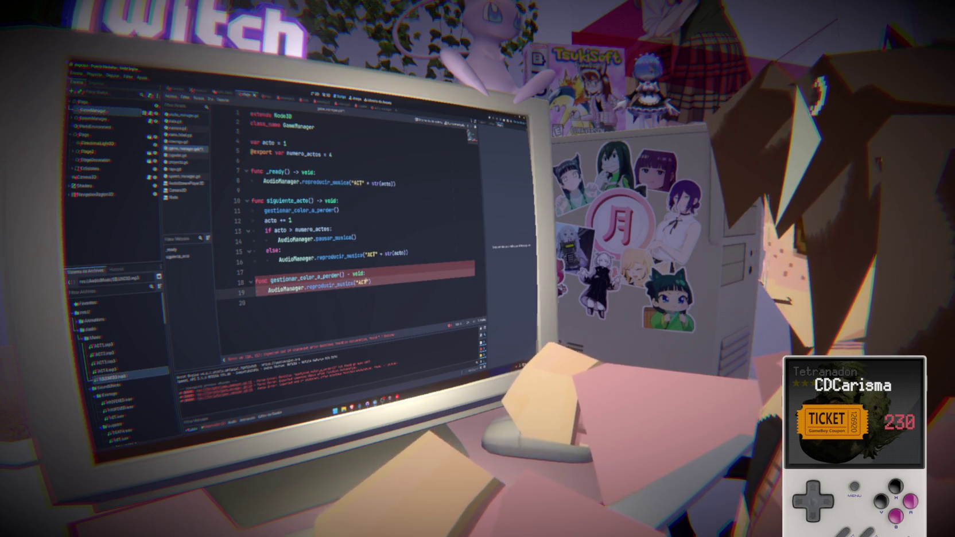
key("BackSpace")
key("BackSpace")
key("BackSpace")
type("SILENCIO")
key("ctrl+s")
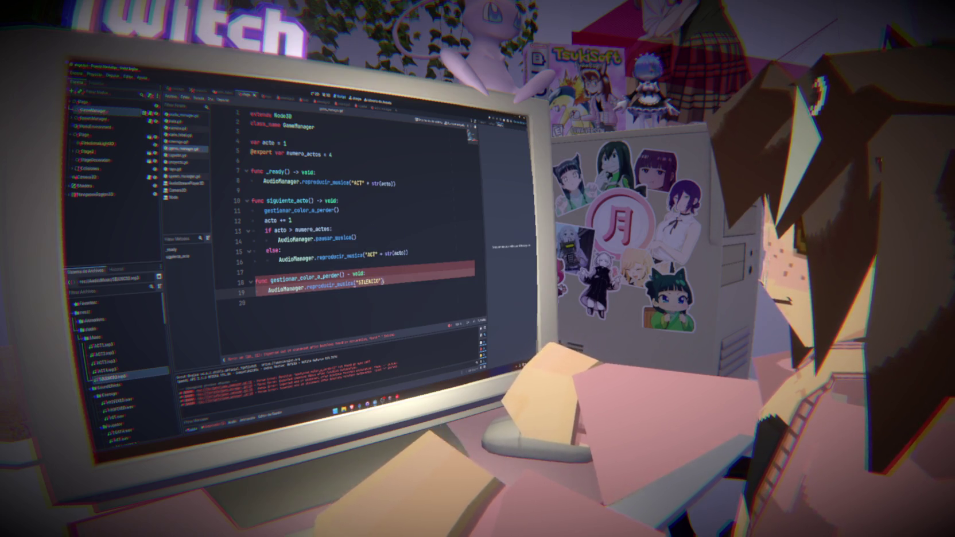
key("ctrl+s")
- Fix the header's return arrow to '-> void' and return to the function body
key("Up")
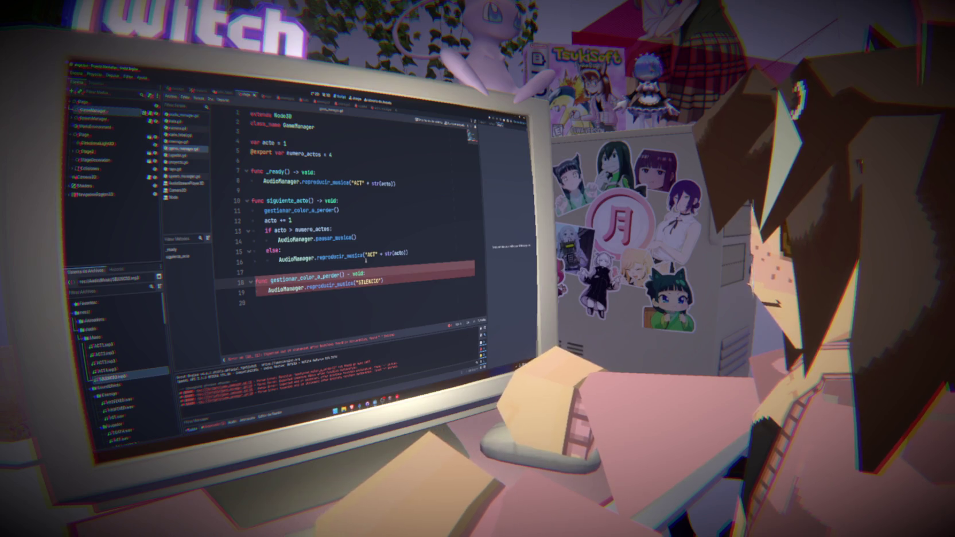
type(">")
key("Return")
type("Audi")
key("BackSpace")
key("BackSpace")
key("BackSpace")
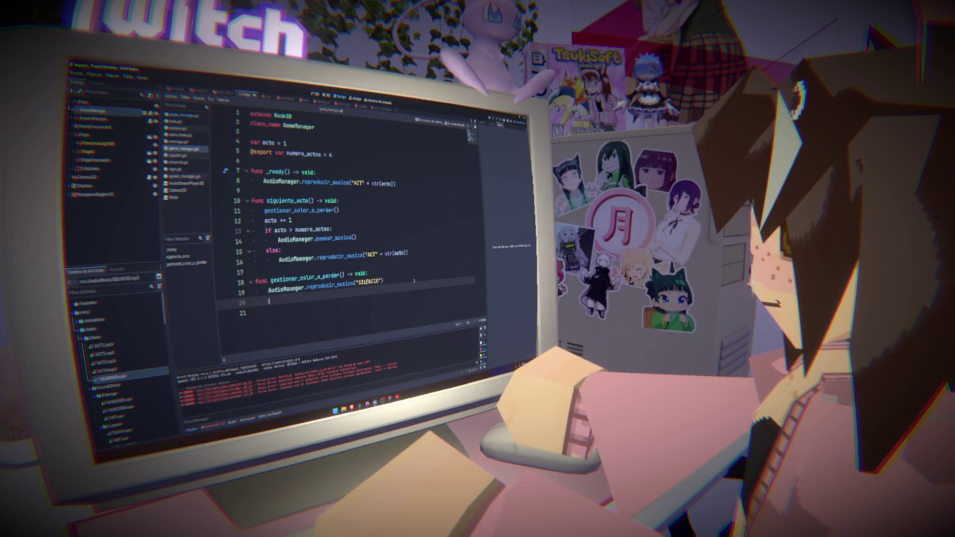
- Add 'await get_tree().create_timer(10).timeout' after the SILENCIO music call
type("await ")
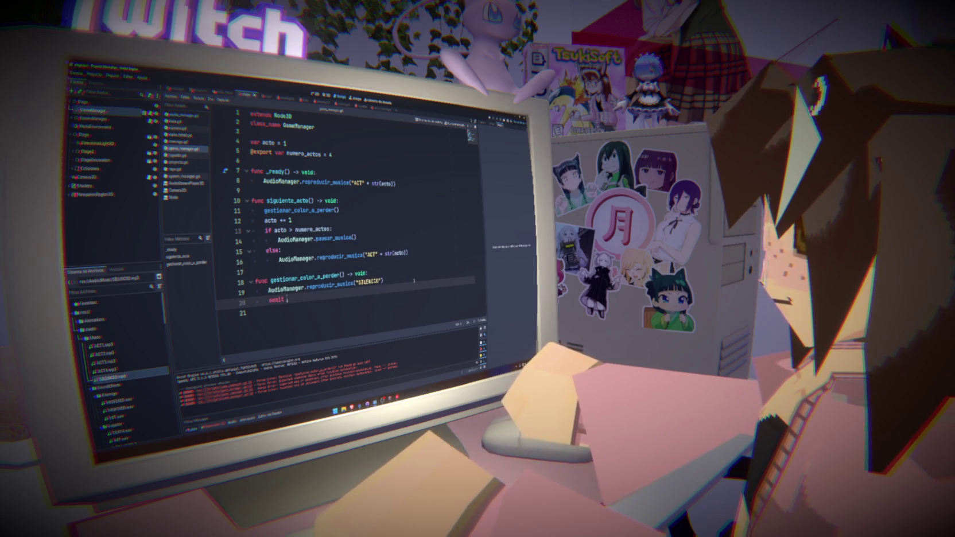
type("ge")
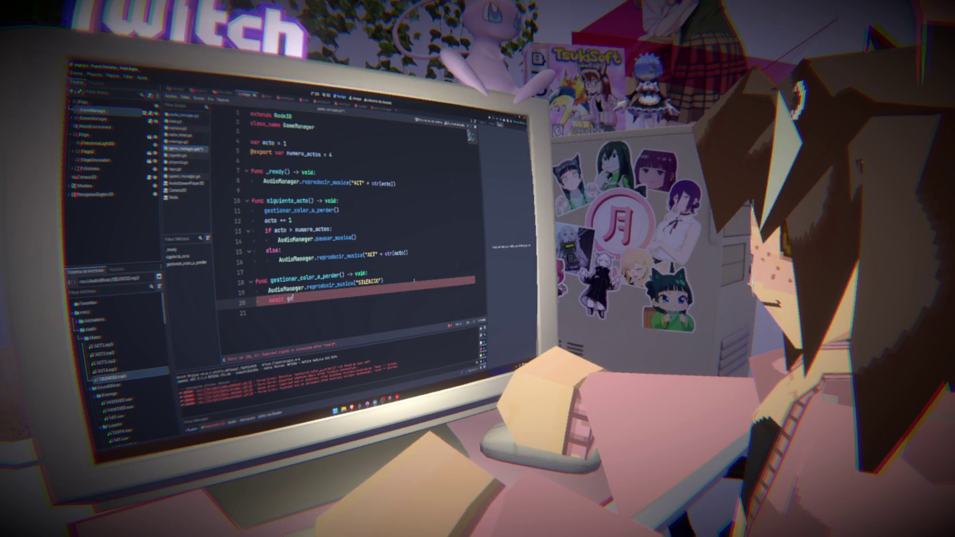
type("t_tree().cre")
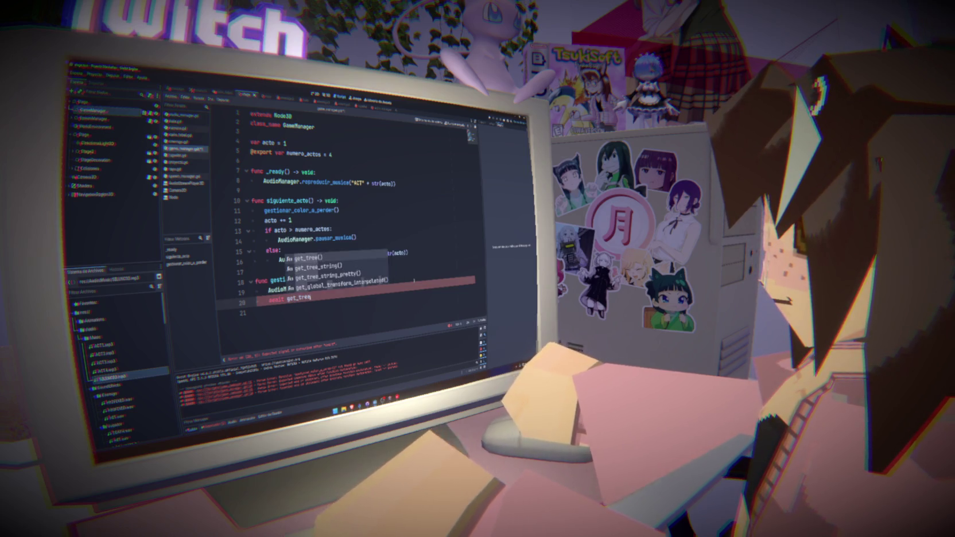
key("Return")
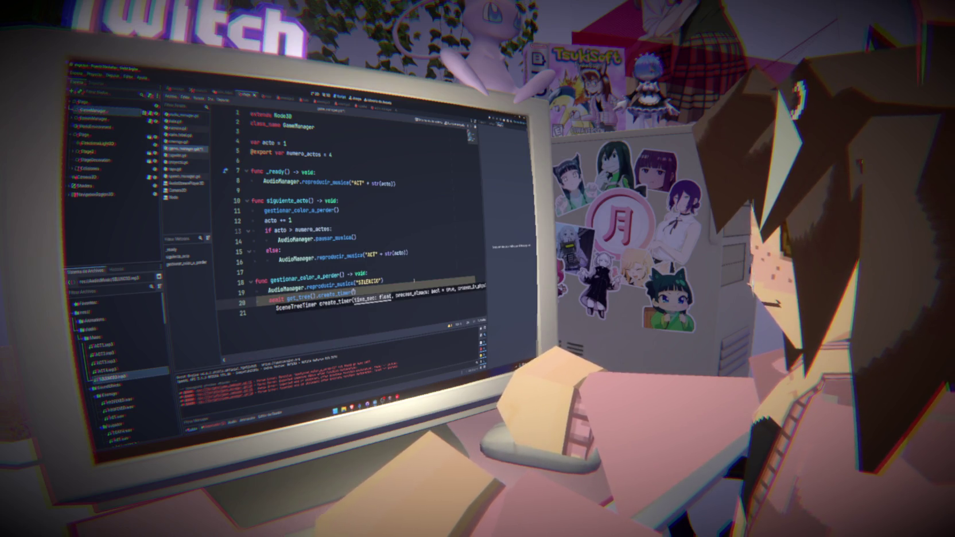
type("10")
key("BackSpace")
key("BackSpace")
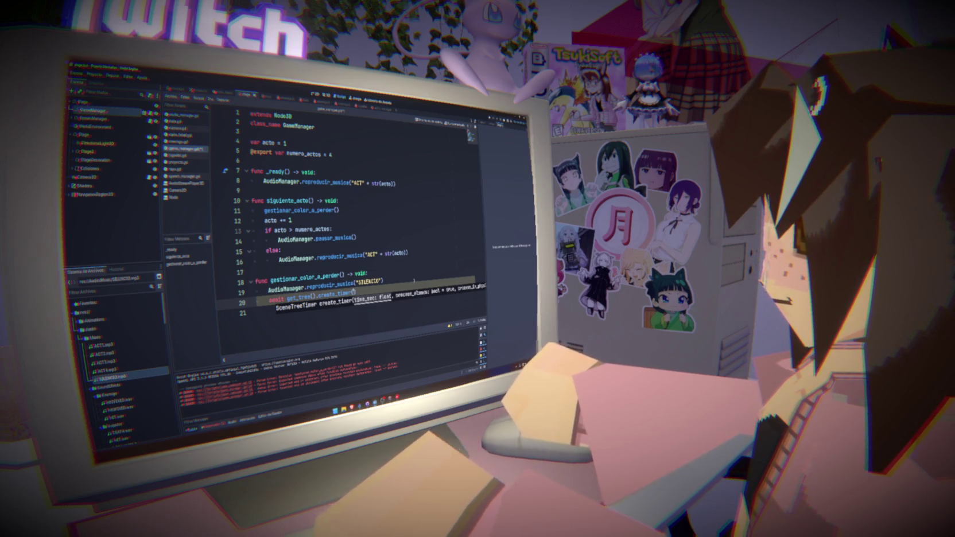
type("10)")
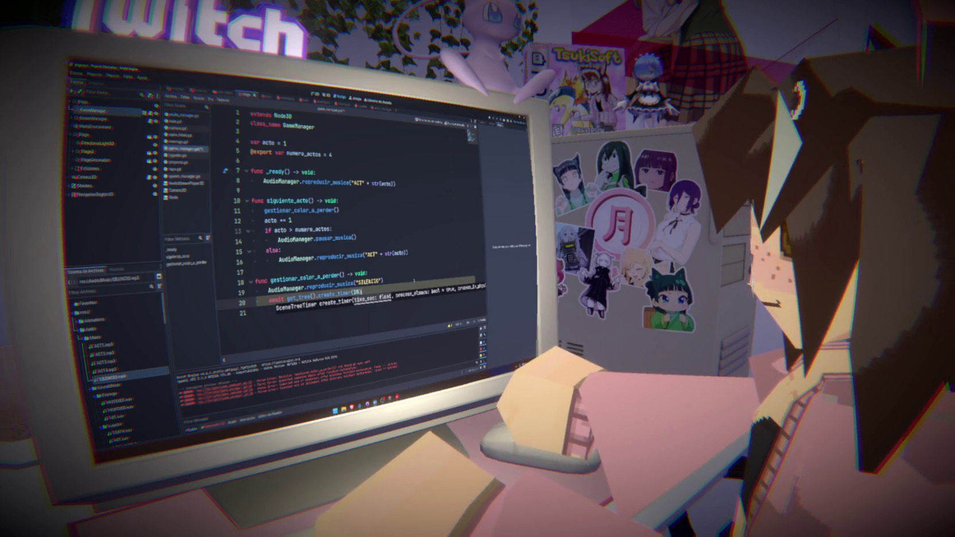
type(".")
key("Return")
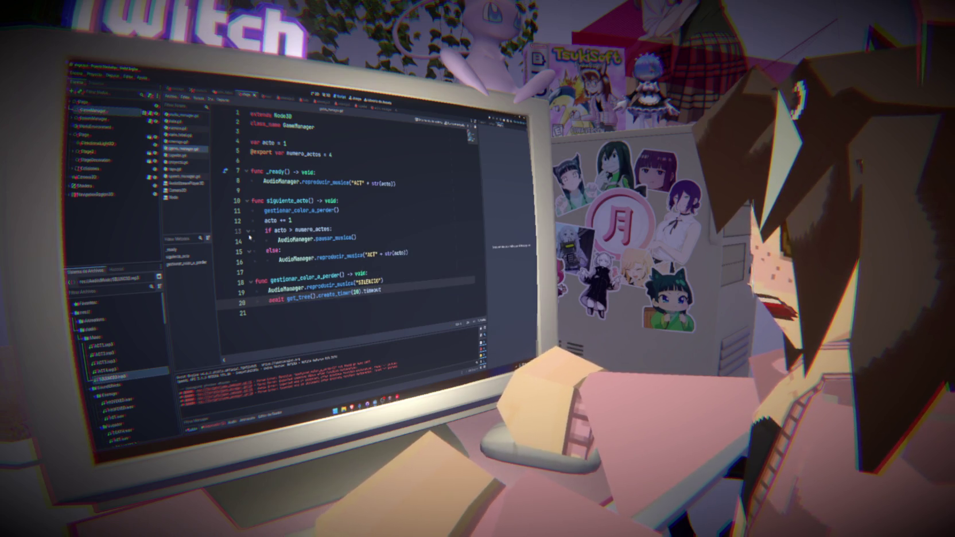
left_click(348, 154)
key("Return")
type("@e")
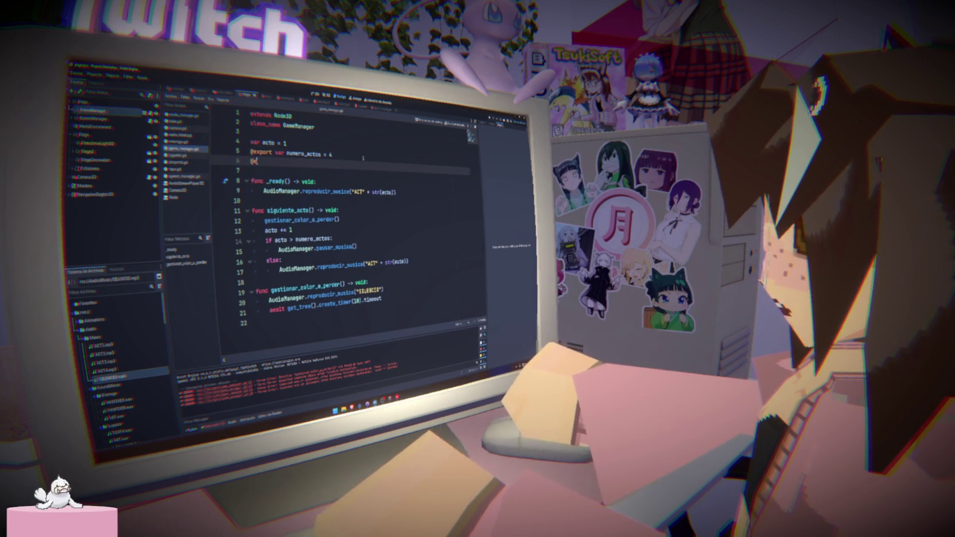
type("xport var jugador: ")
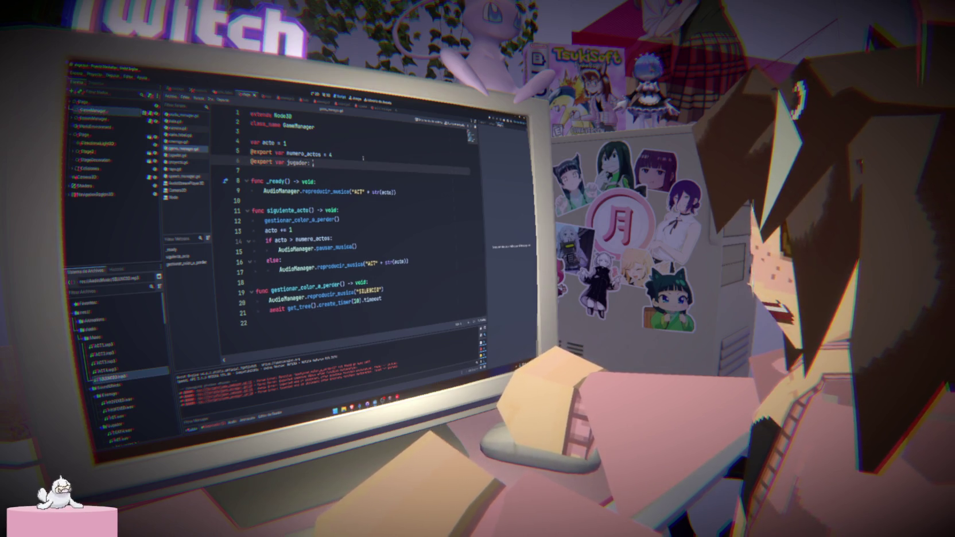
type("Jugador")
left_click(112, 105)
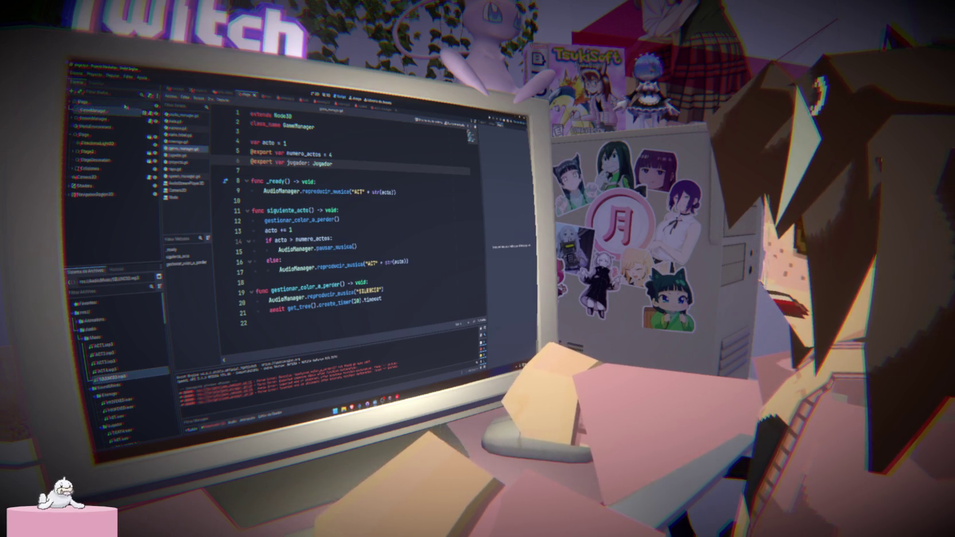
left_click(94, 110)
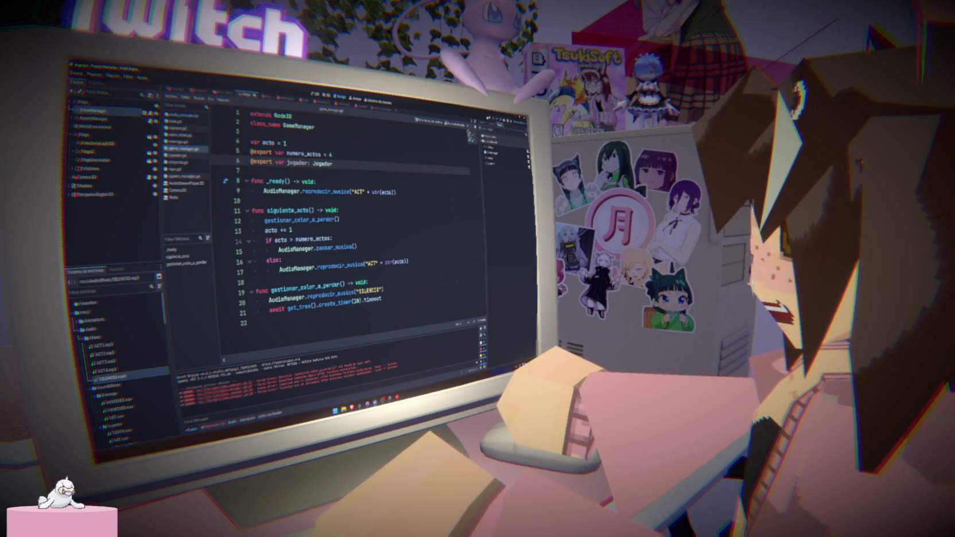
left_click_drag(109, 186, 95, 195)
left_click(86, 203)
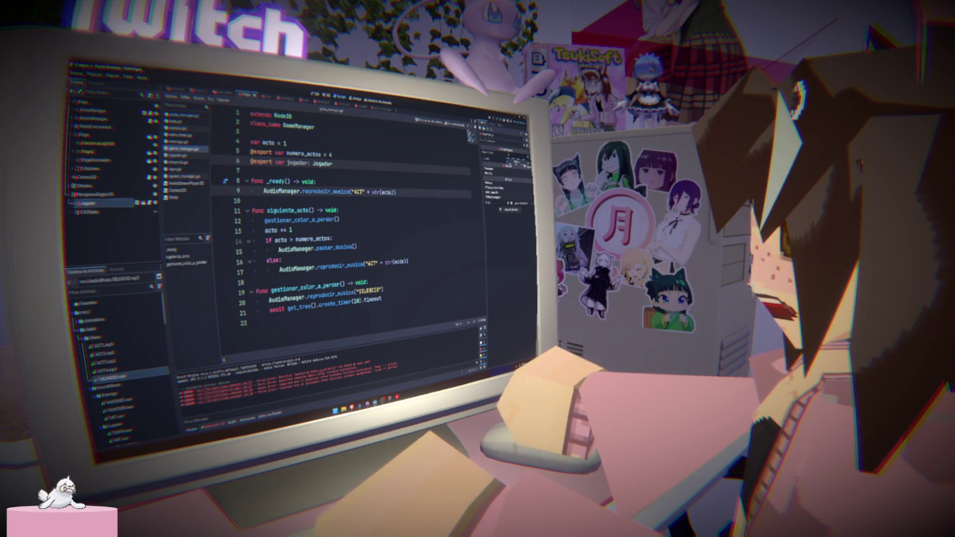
- Insert a blank line after the reproducir_musica call, before the timer wait
left_click(396, 295)
left_click(400, 289)
key("Return")
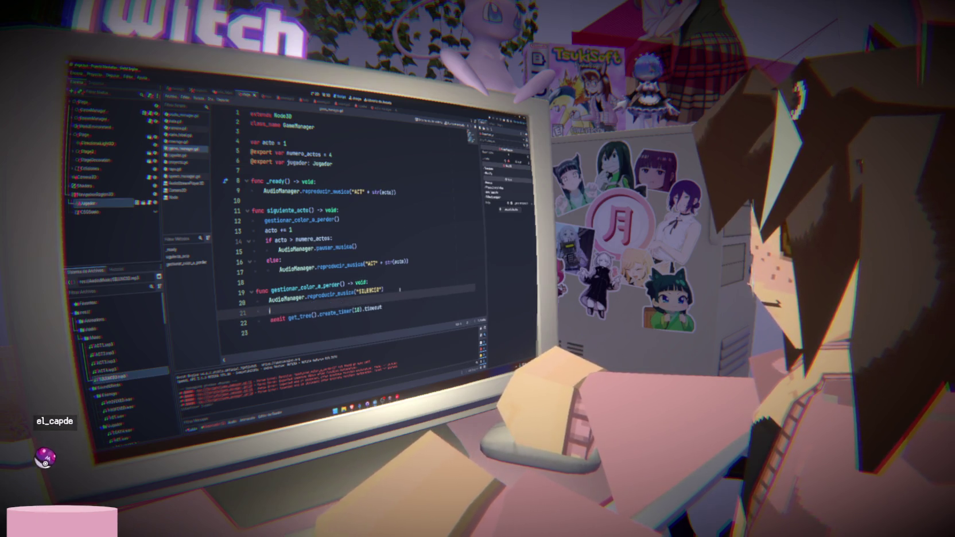
- Type the 'if jugador is Jugador:' check in gestionar_color_a_perder
type("jugador.")
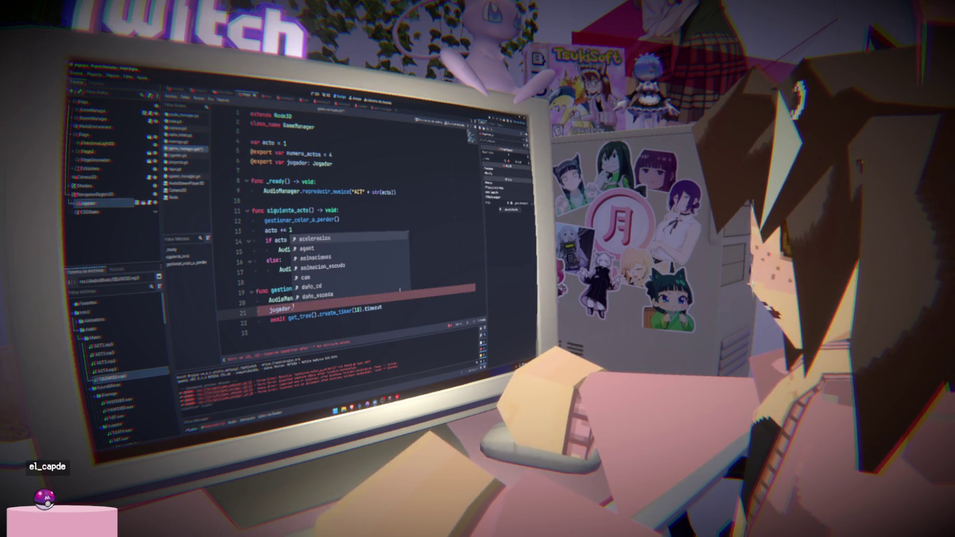
type("m")
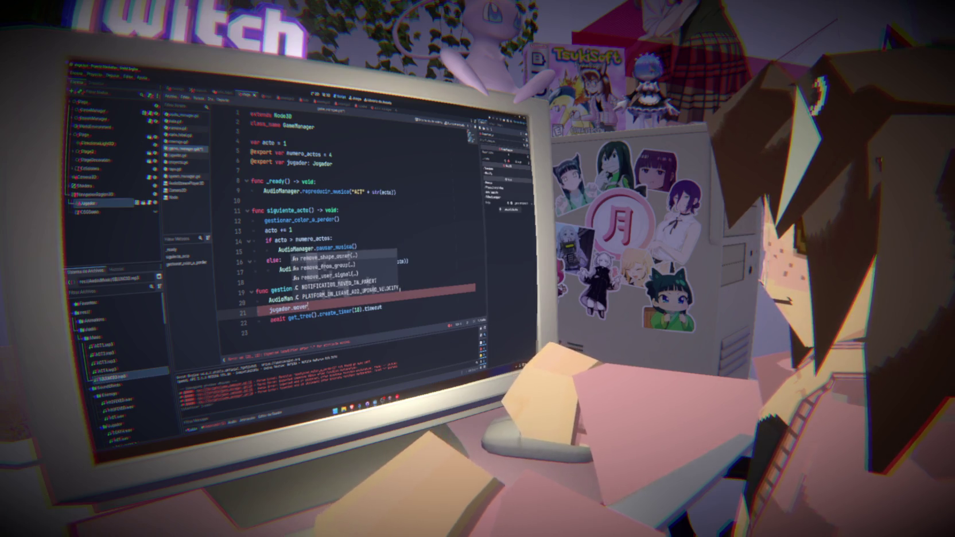
key("BackSpace")
type("set_")
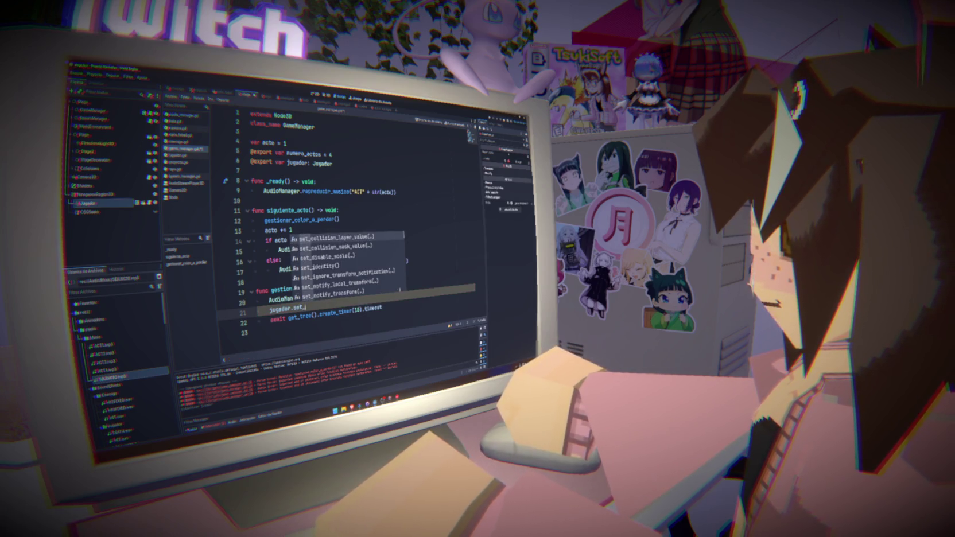
key("BackSpace")
key("BackSpace")
key("BackSpace")
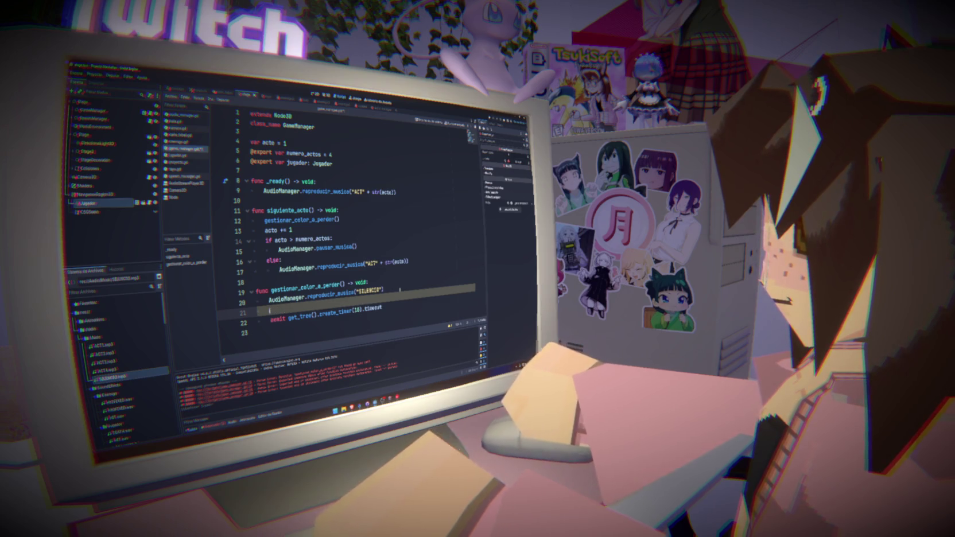
type("i")
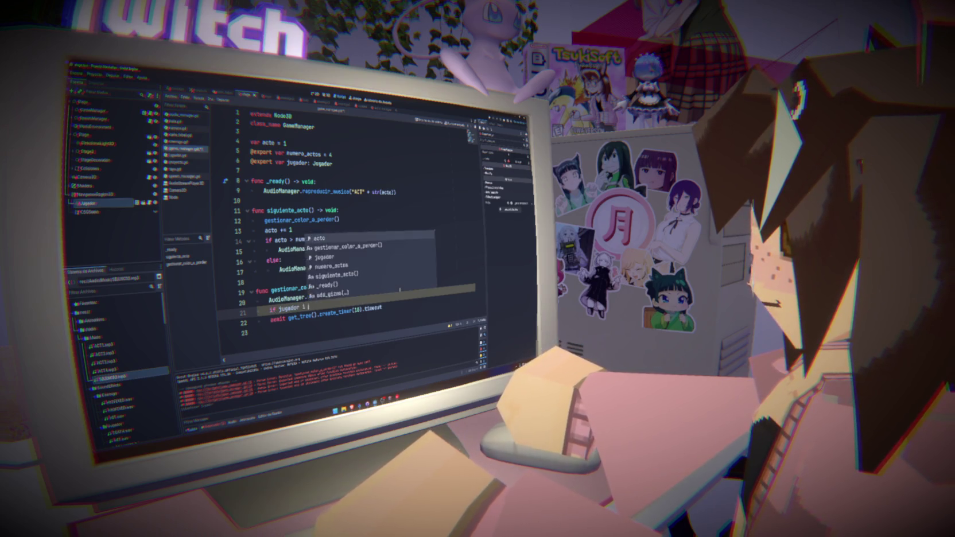
type("f jugador.is Jugador:")
key("Return")
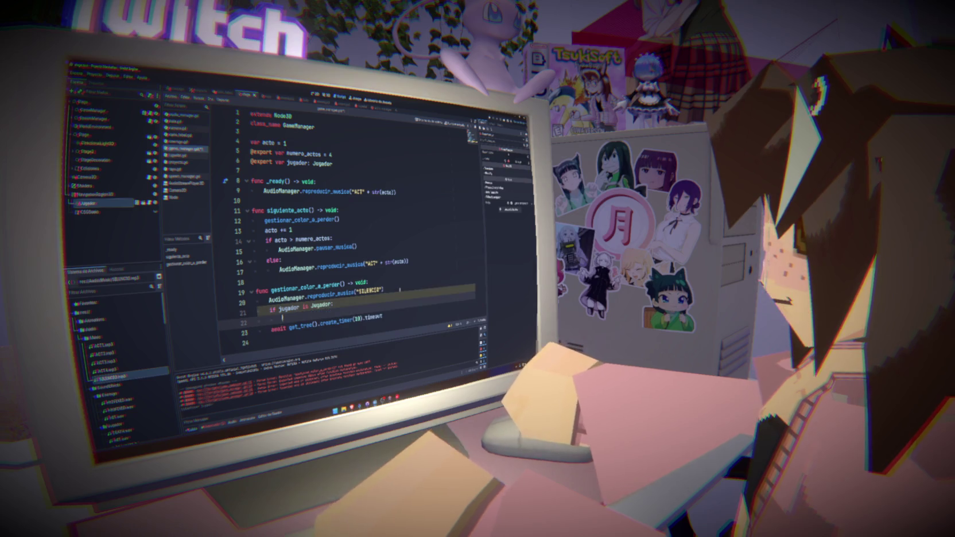
- Begin a jugador.set call inside the check, then switch to jugador.gd
type("jugador.")
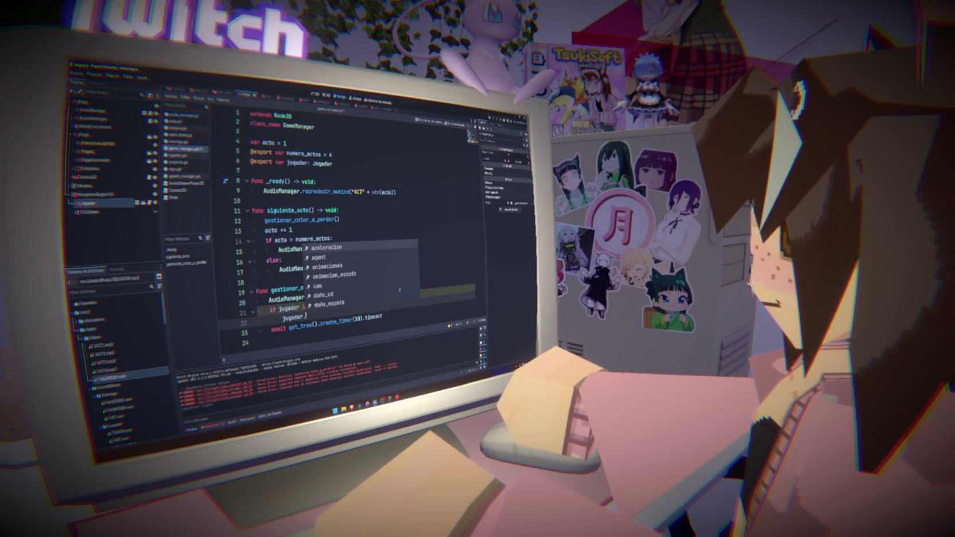
type("set")
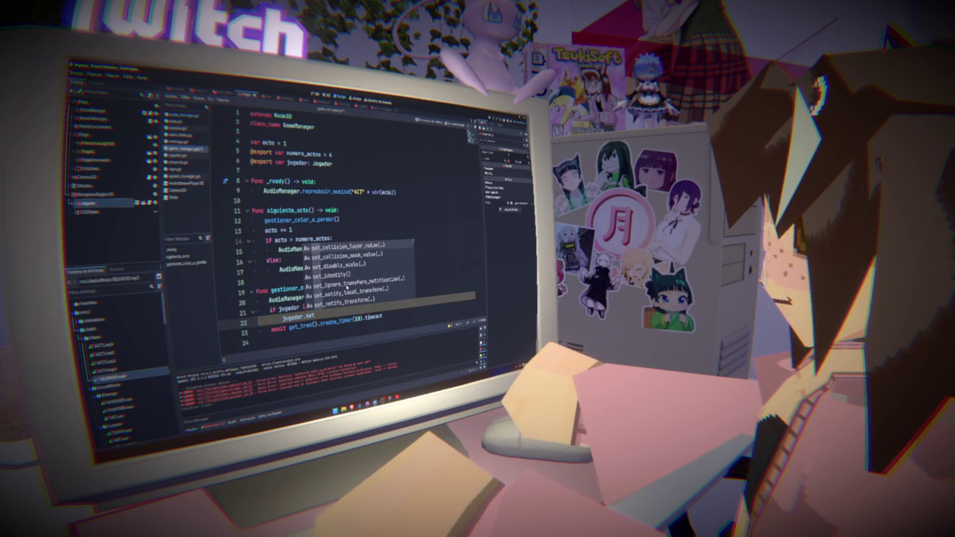
scroll(346, 286, "down", 8)
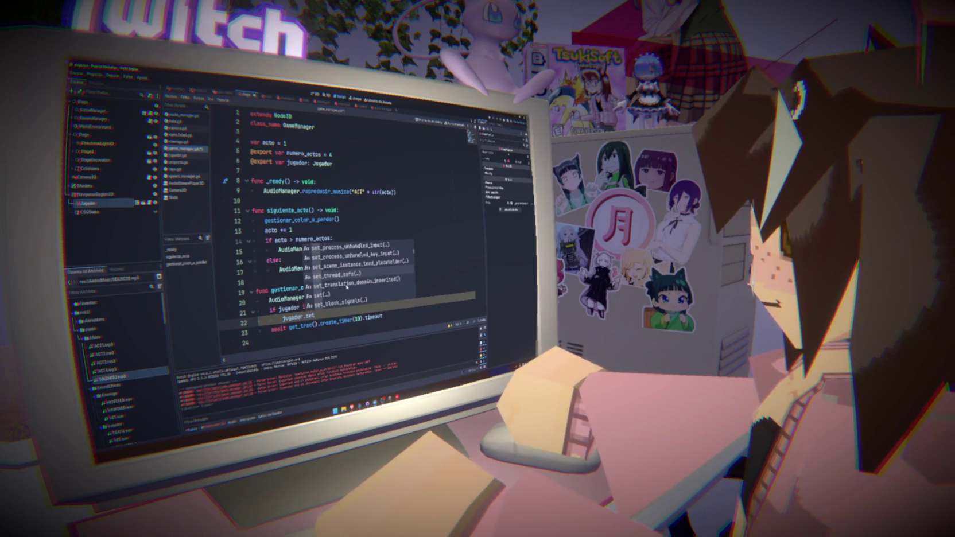
key("Escape")
left_click(177, 155)
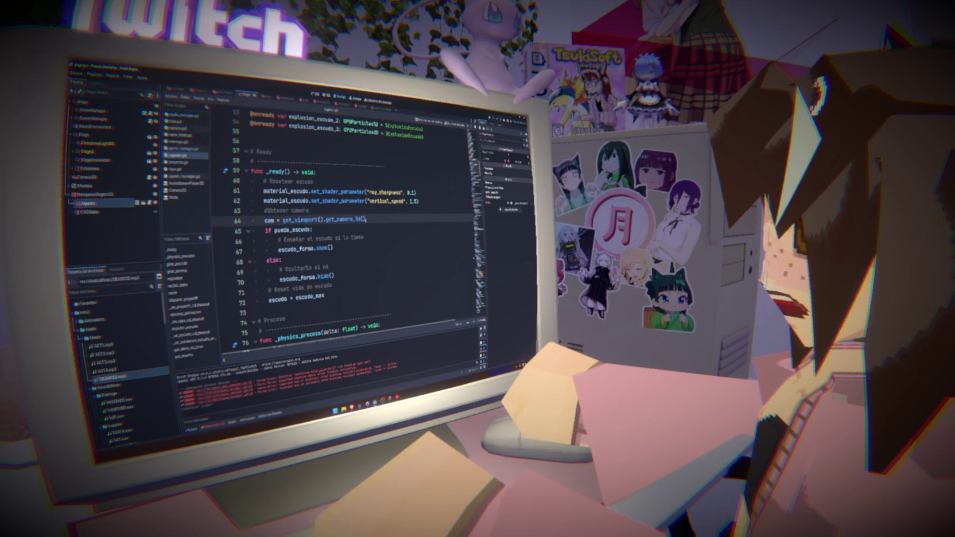
- After get_muerto, add 'func set_inmovil() -> void:' with the body 'inmovil = true'
scroll(344, 229, "down", 20)
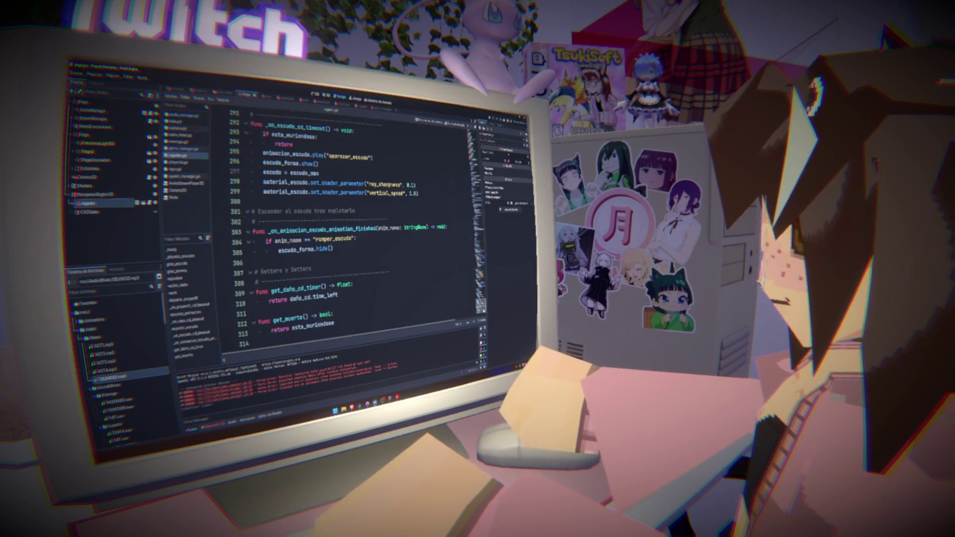
left_click(361, 318)
key("Return")
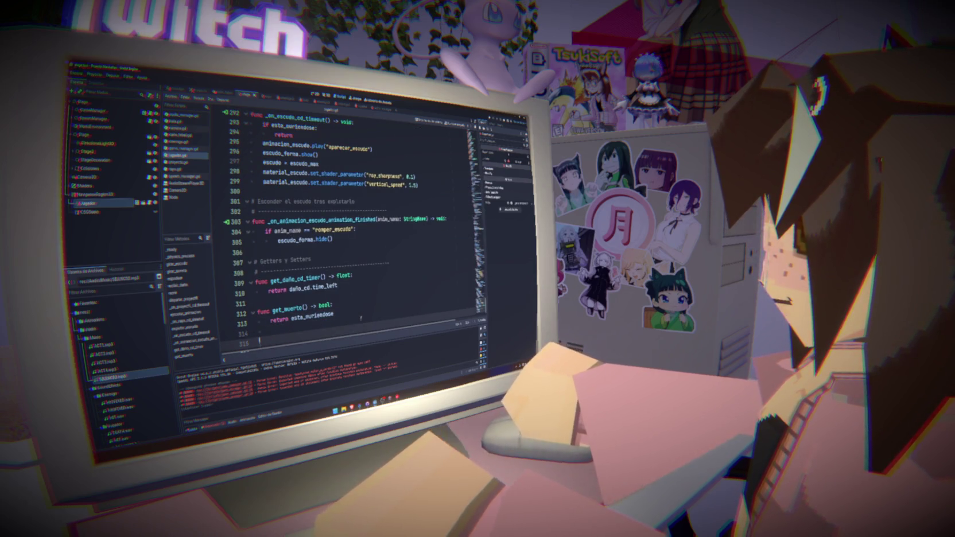
type("fun")
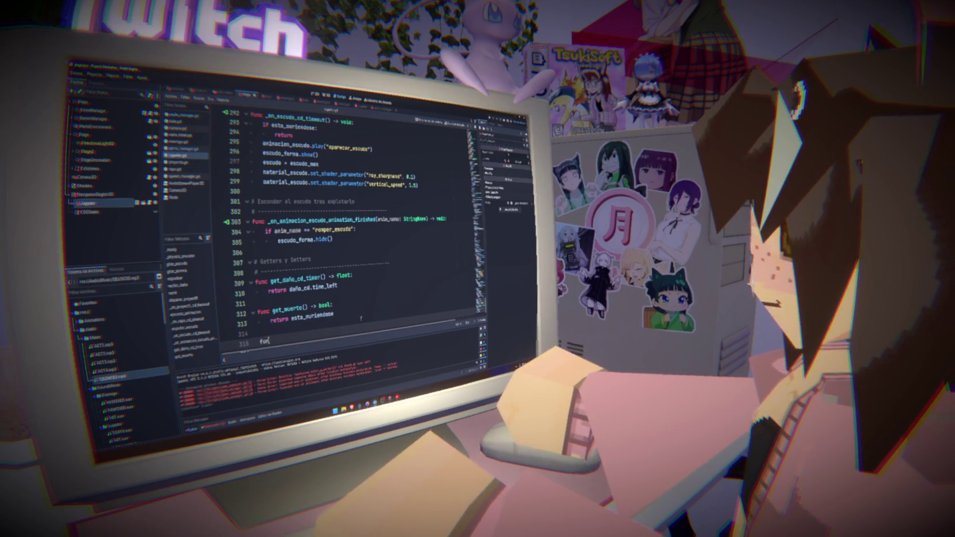
type("c set_inmovil():")
type(" ->")
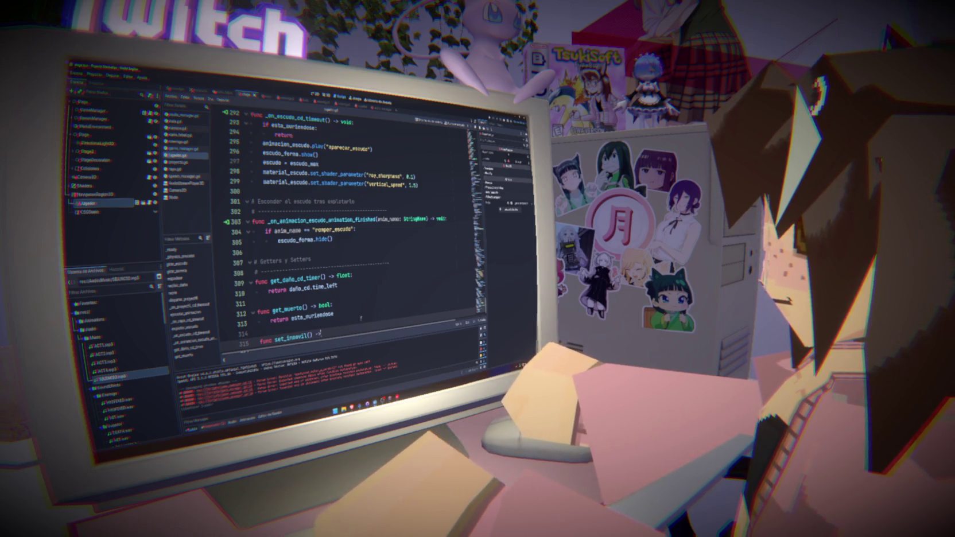
type(" void:")
key("Return")
type("retu")
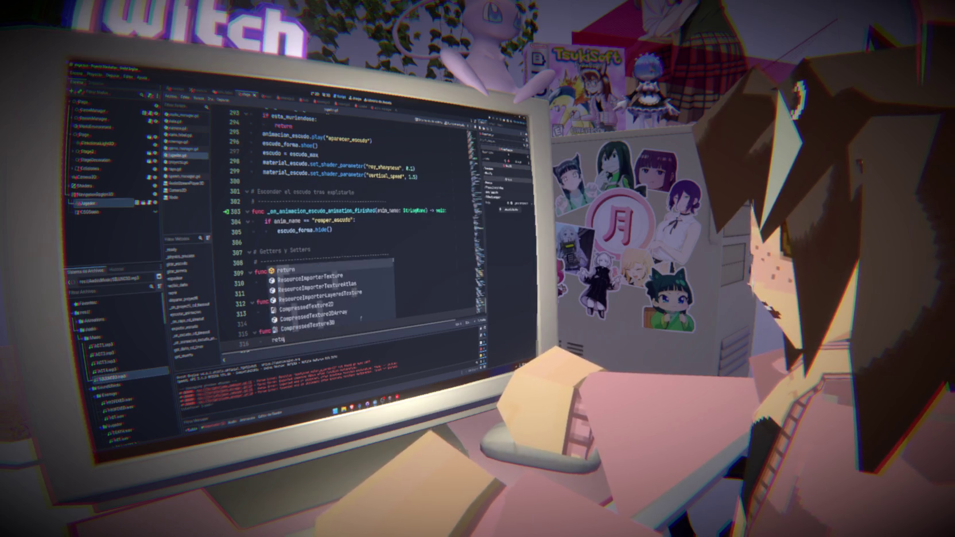
key("BackSpace")
key("BackSpace")
key("BackSpace")
type("inmovil")
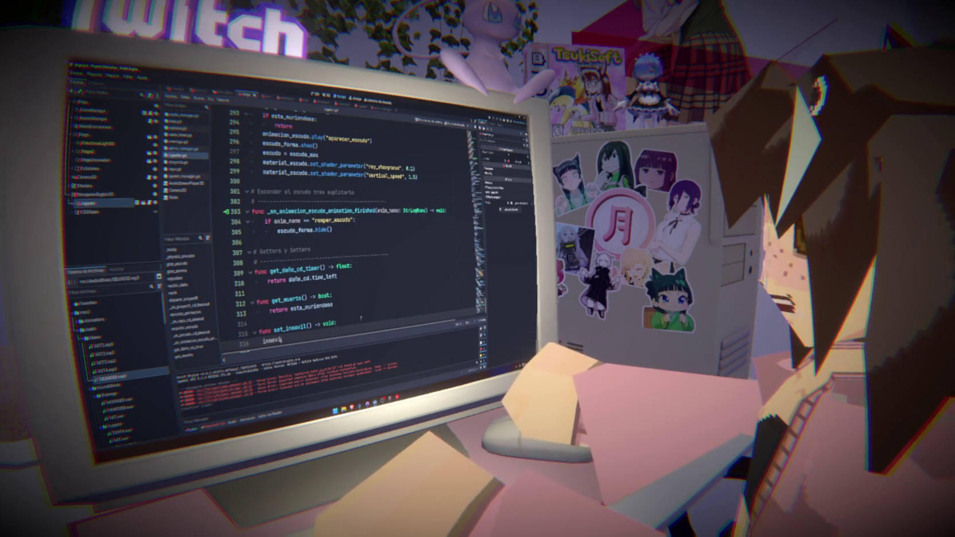
type(" = true")
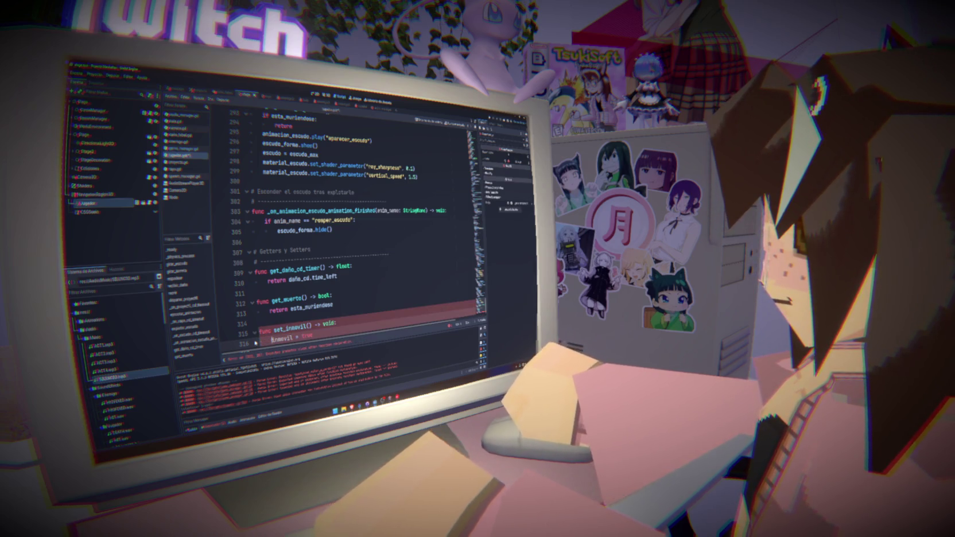
scroll(256, 343, "up", 5)
key("ctrl+Home")
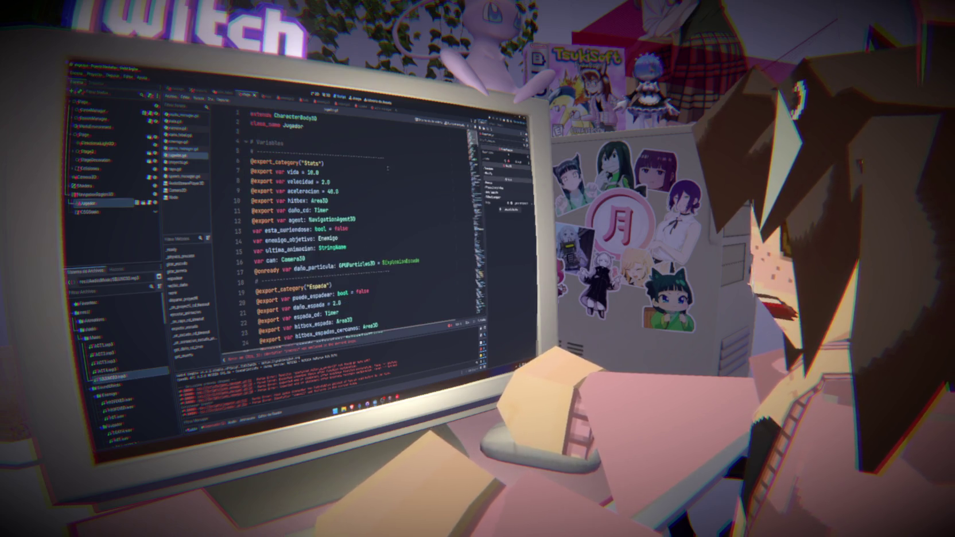
- Declare 'var inmovil = false' on a new line below line 17 of jugador.gd
left_click(430, 261)
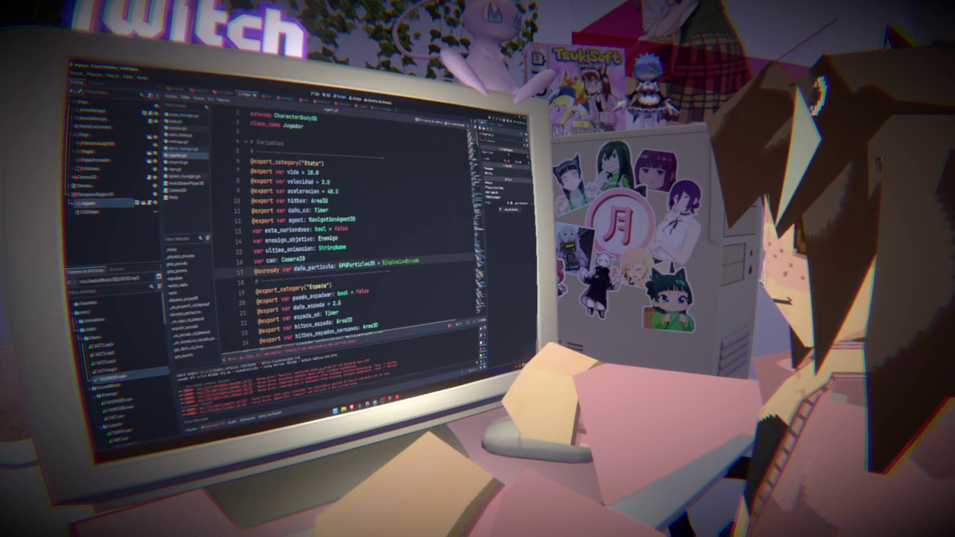
key("Return")
type("var")
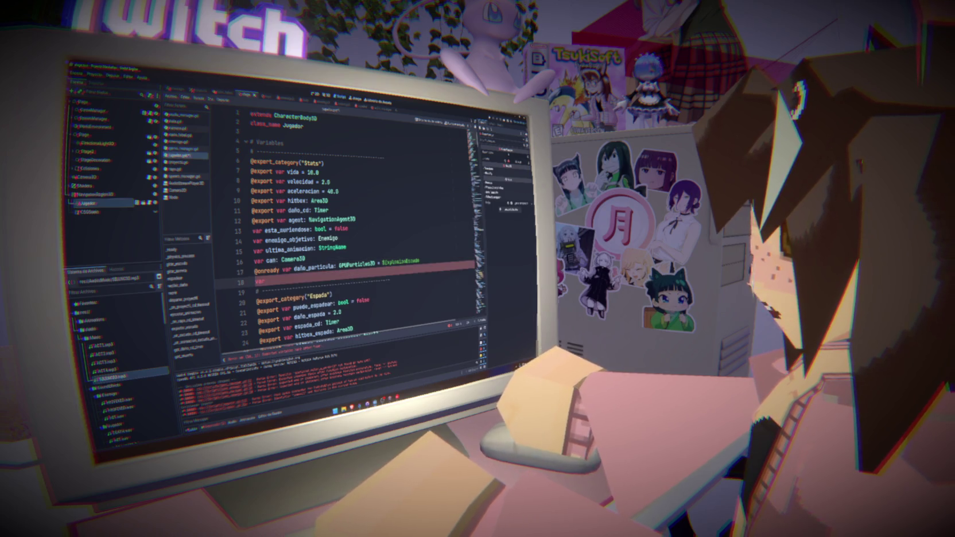
type(" inmovil = true")
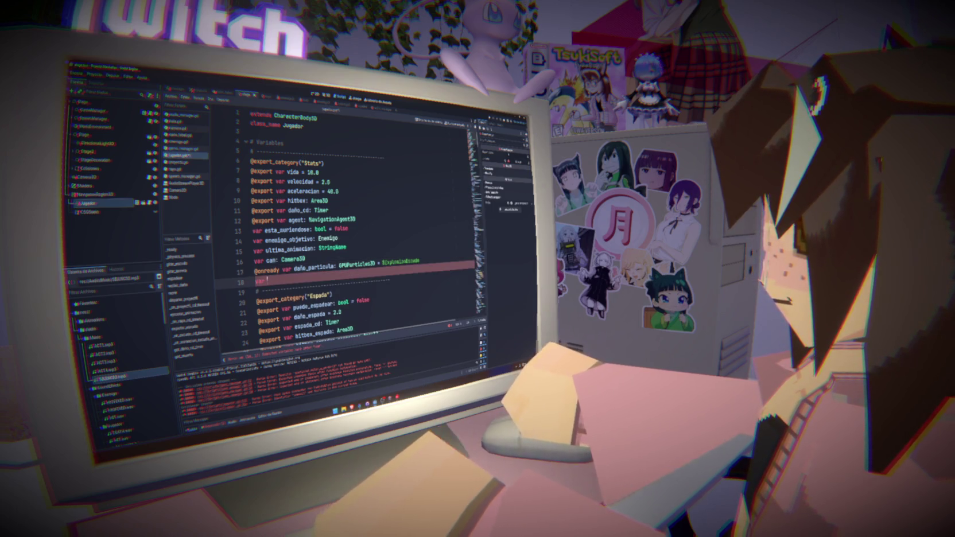
key("BackSpace")
key("BackSpace")
key("BackSpace")
type("f")
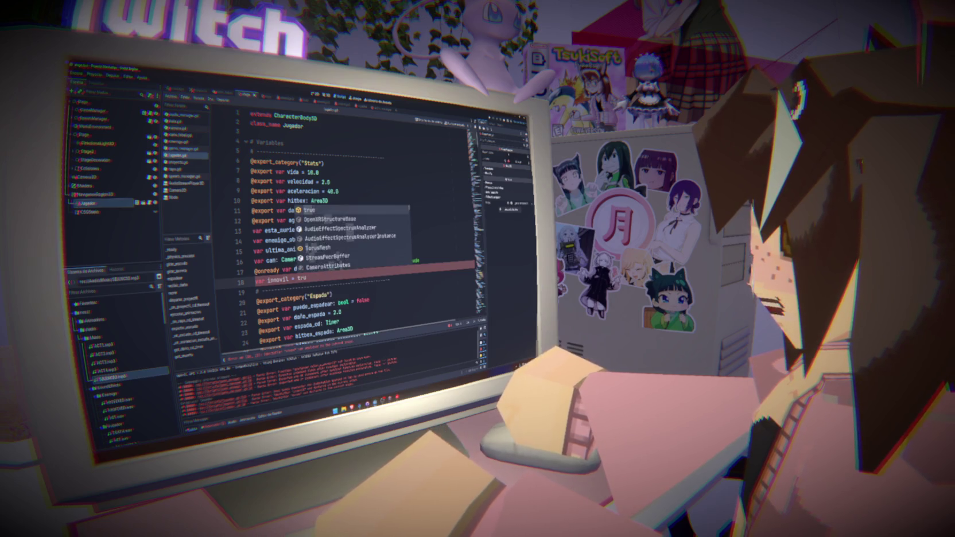
type("alse")
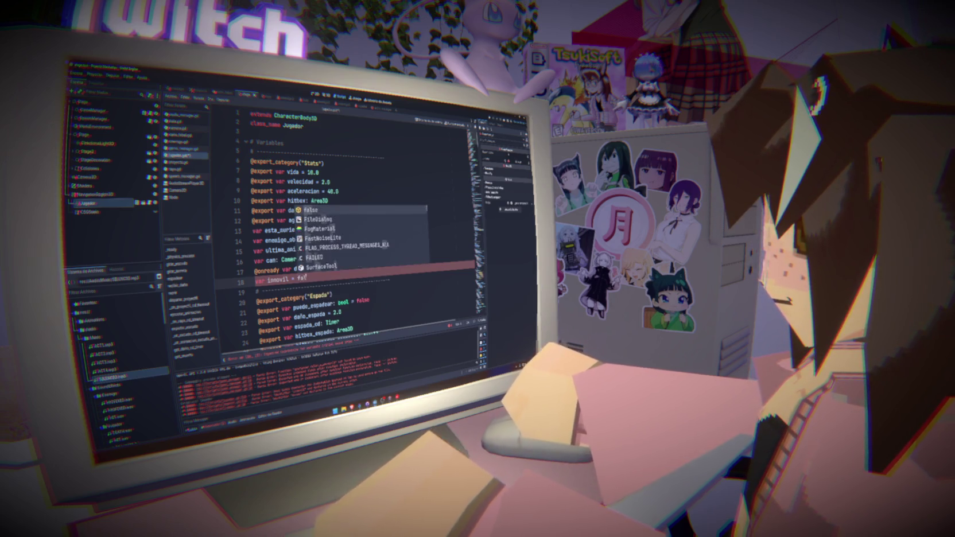
scroll(342, 280, "down", 15)
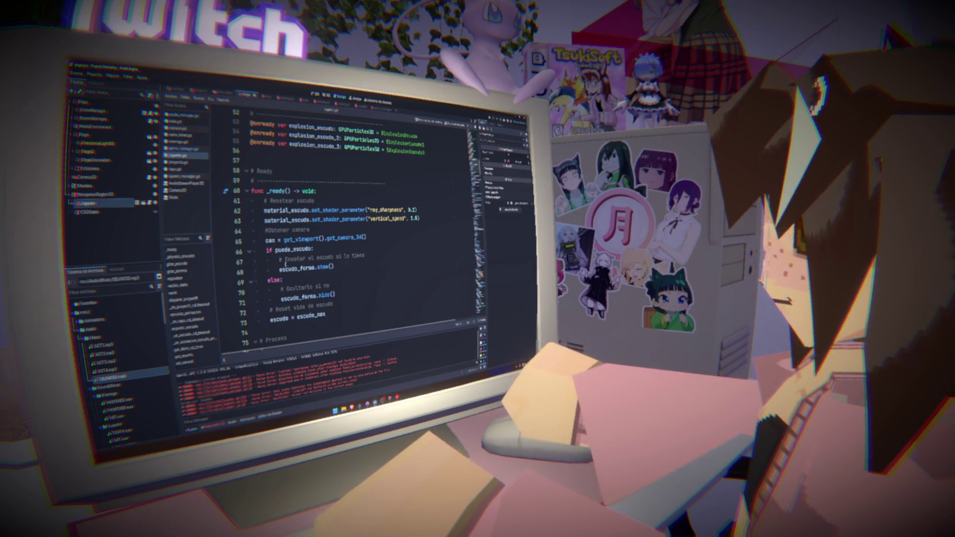
- Change the _physics_process early-return check on line 79 to 'if esta_muriendose or inmovil:'
scroll(262, 313, "down", 7)
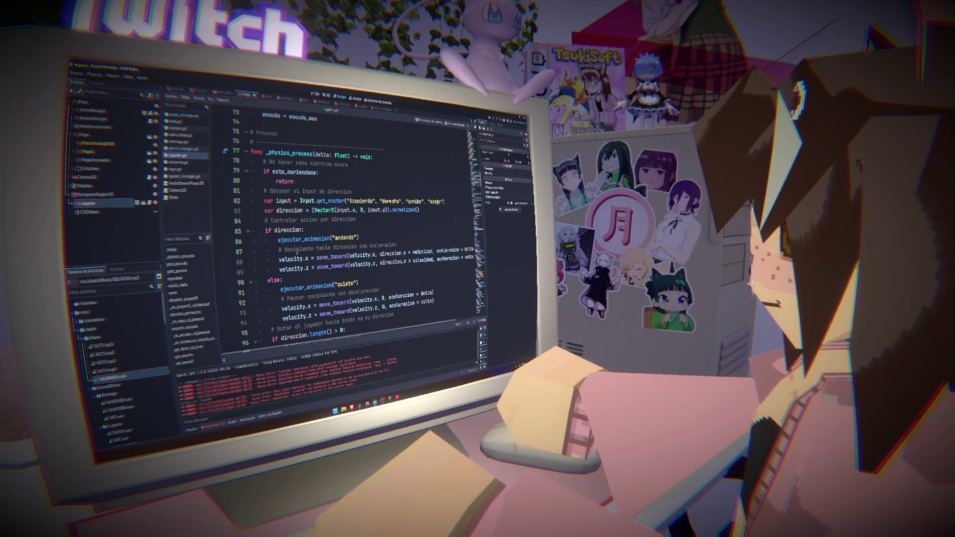
left_click(374, 168)
left_click(316, 173)
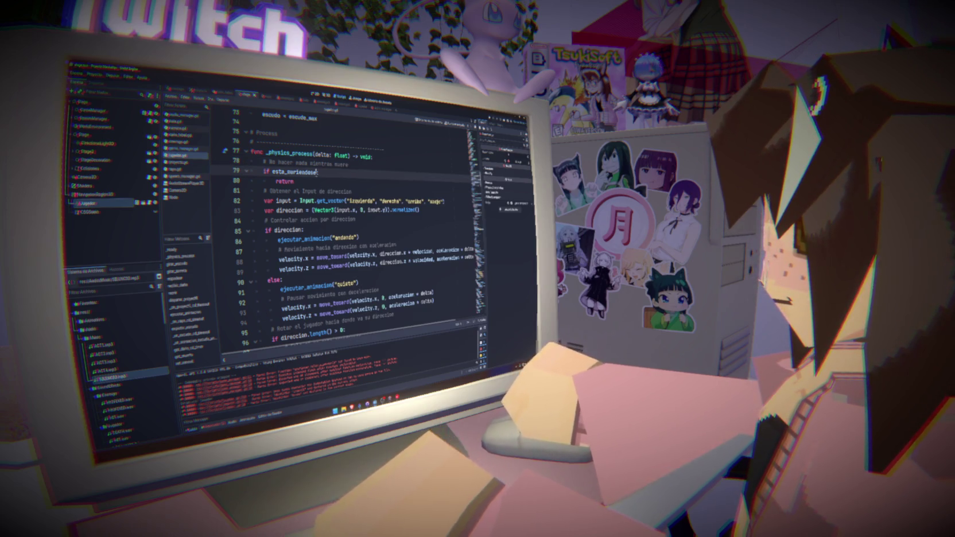
type("or inmovil")
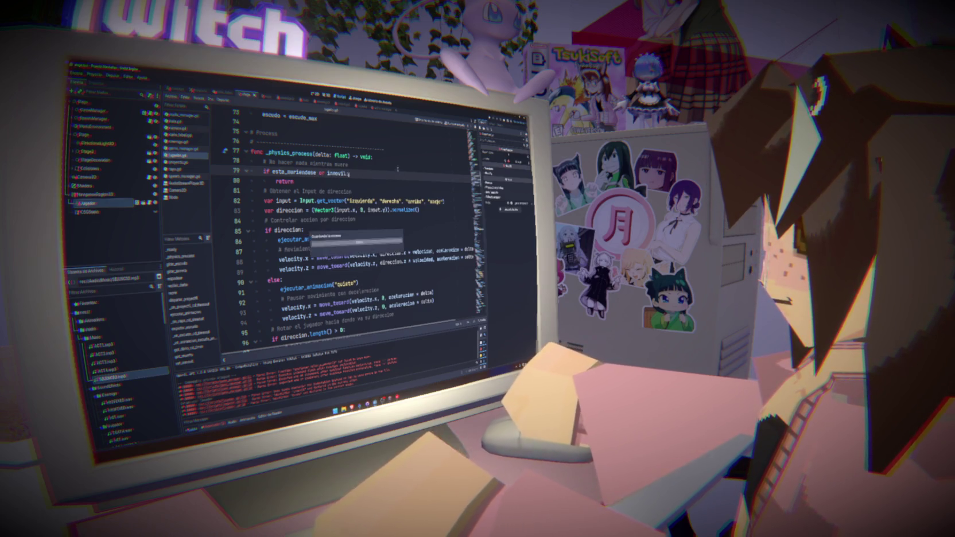
type(":")
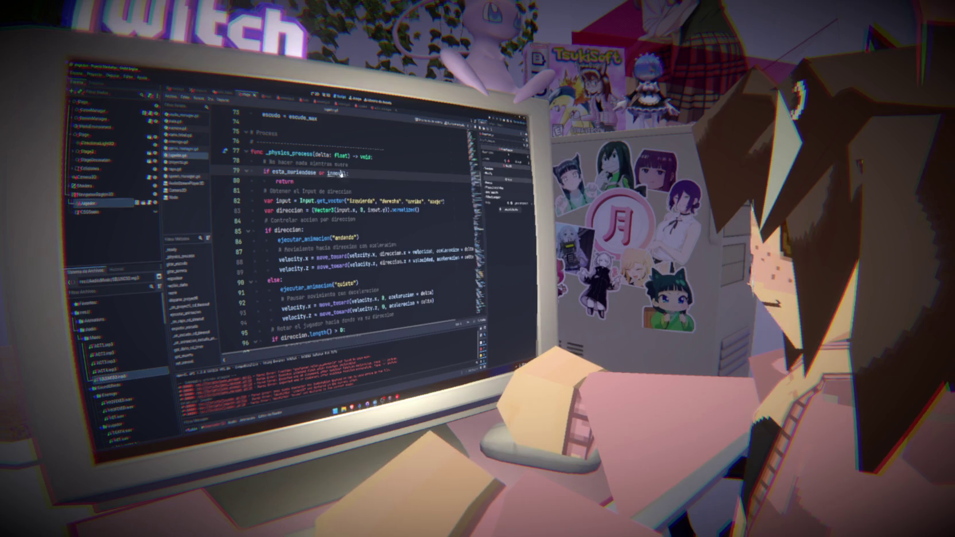
left_click(283, 280)
double_click(336, 173)
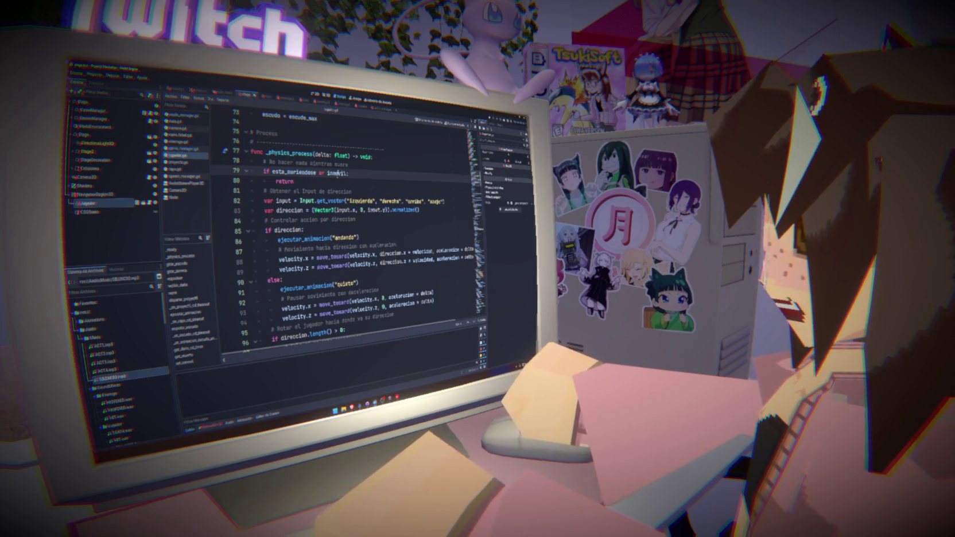
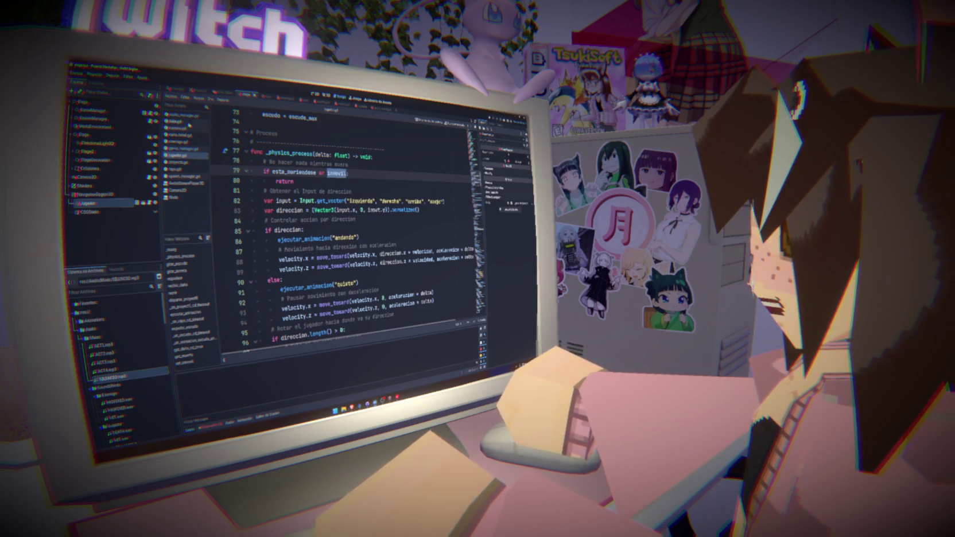
- Select the line that gathers the enemigos group in the spawn manager script
left_click(185, 176)
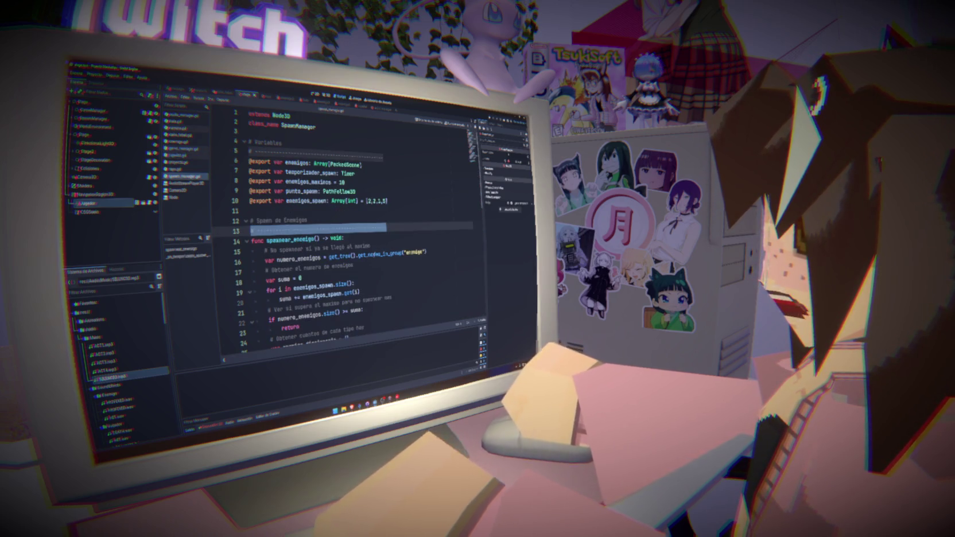
scroll(374, 255, "down", 2)
left_click_drag(263, 200, 425, 201)
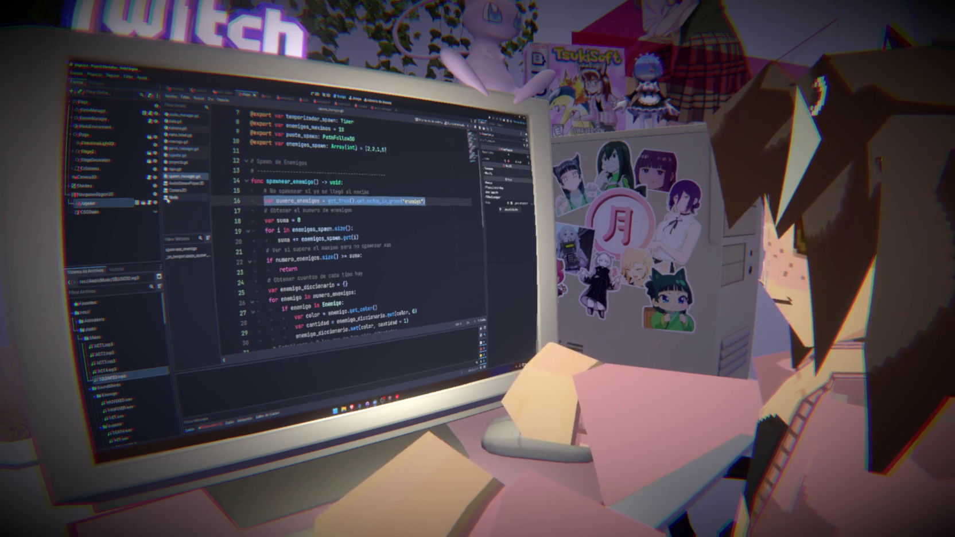
- Complete the game manager's defeat call as jugador.set_inmovil(true)
left_click(190, 152)
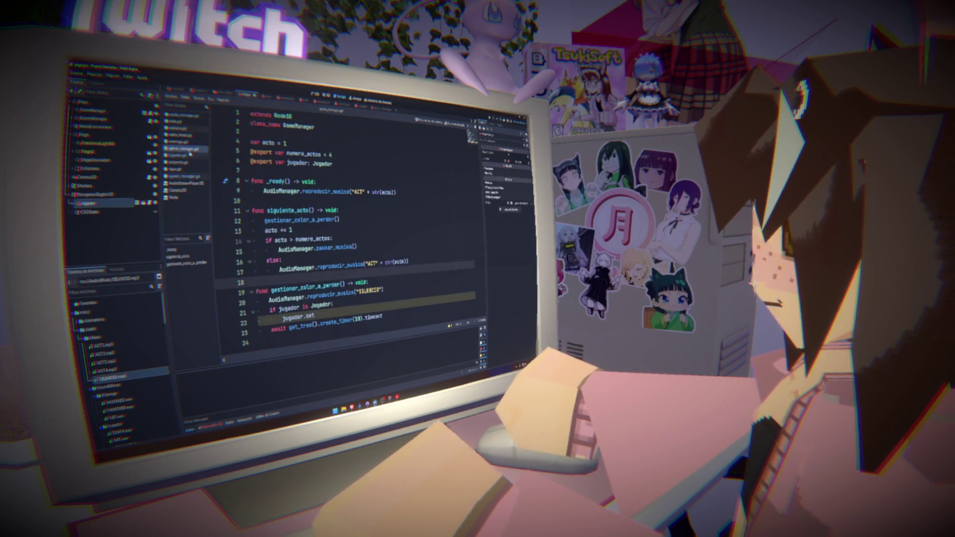
left_click(381, 303)
key("BackSpace")
key("BackSpace")
type("et")
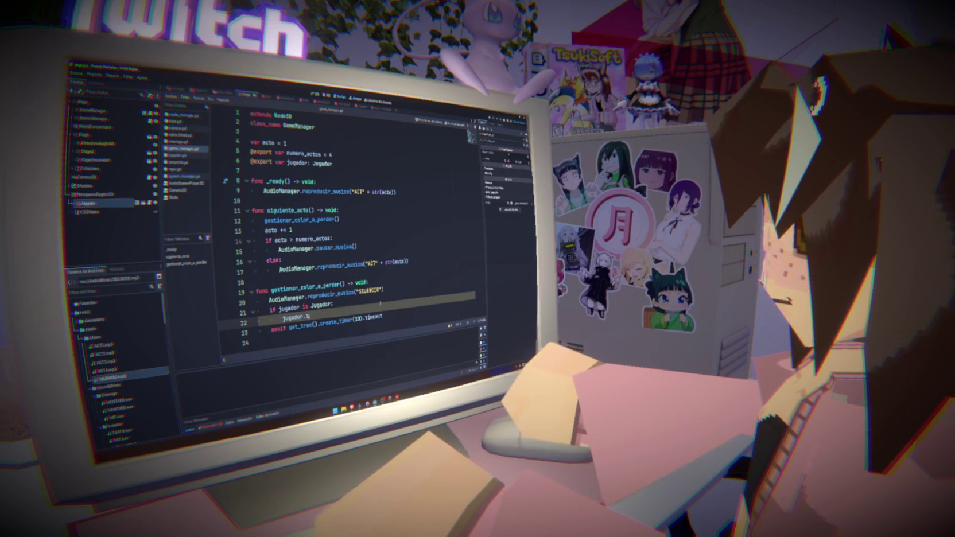
key("Return")
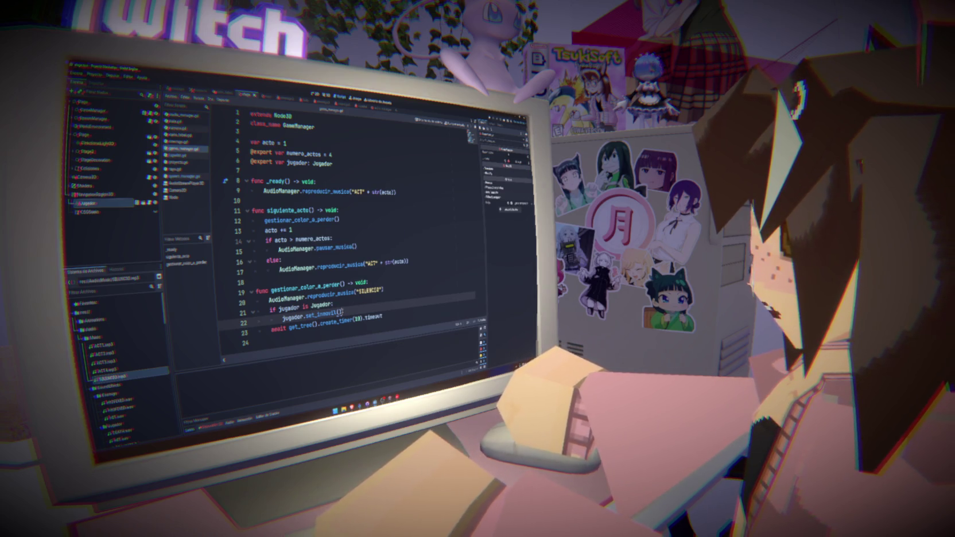
type("true")
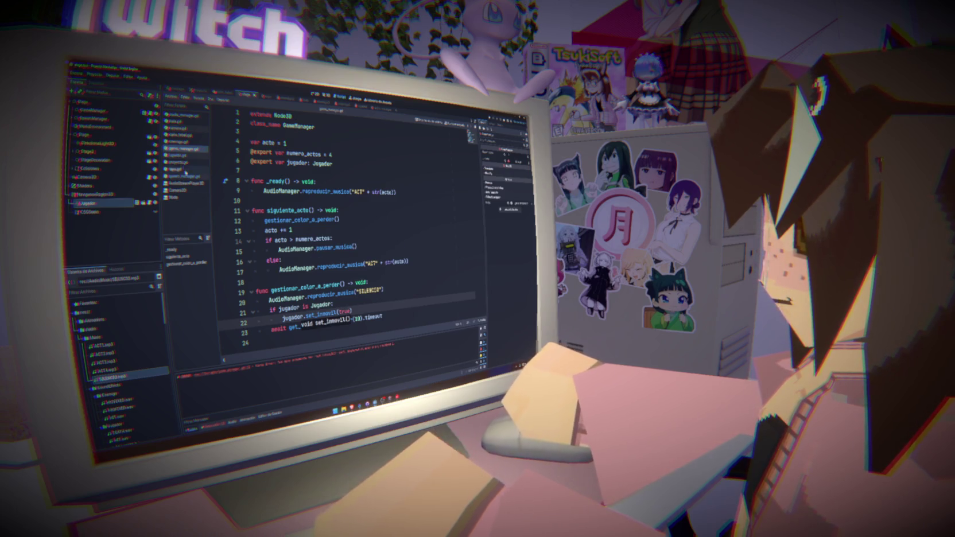
- Change the player's setter to set_inmovil(value: bool) with inmovil = value
left_click(178, 156)
scroll(337, 319, "down", 5)
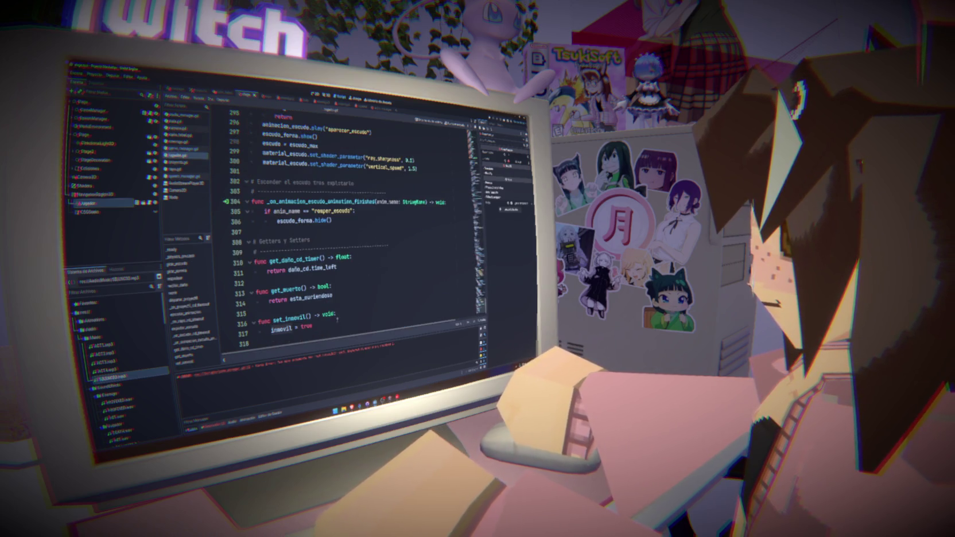
left_click(306, 315)
type("value")
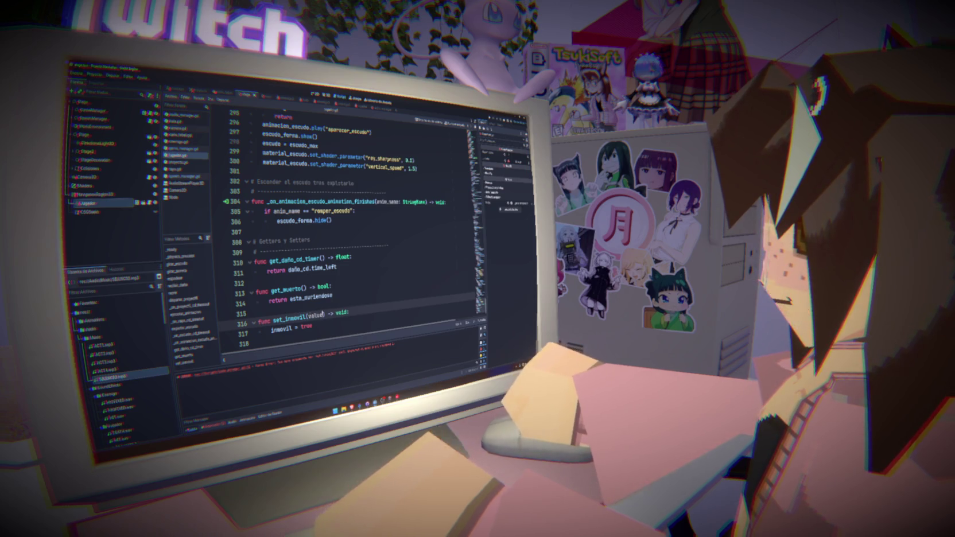
type(": bool")
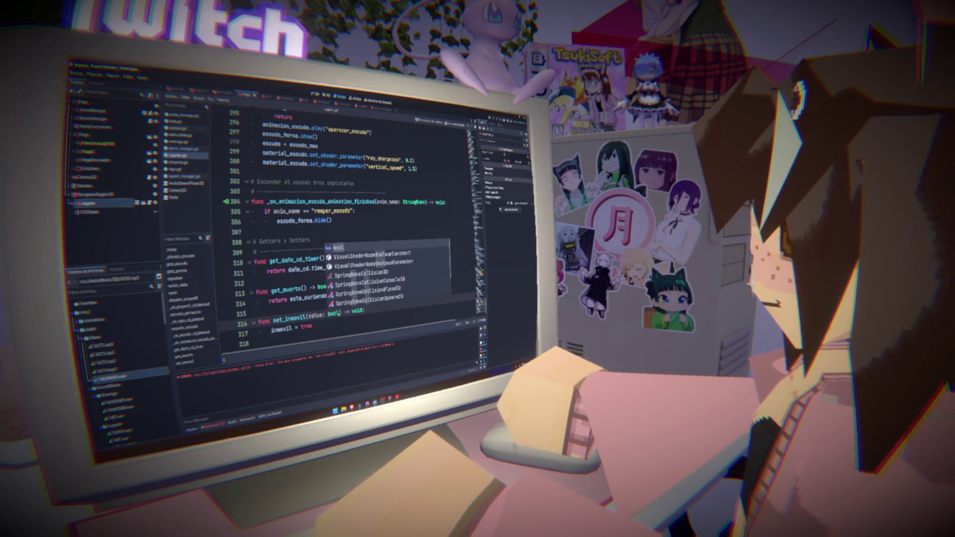
double_click(306, 326)
type("value")
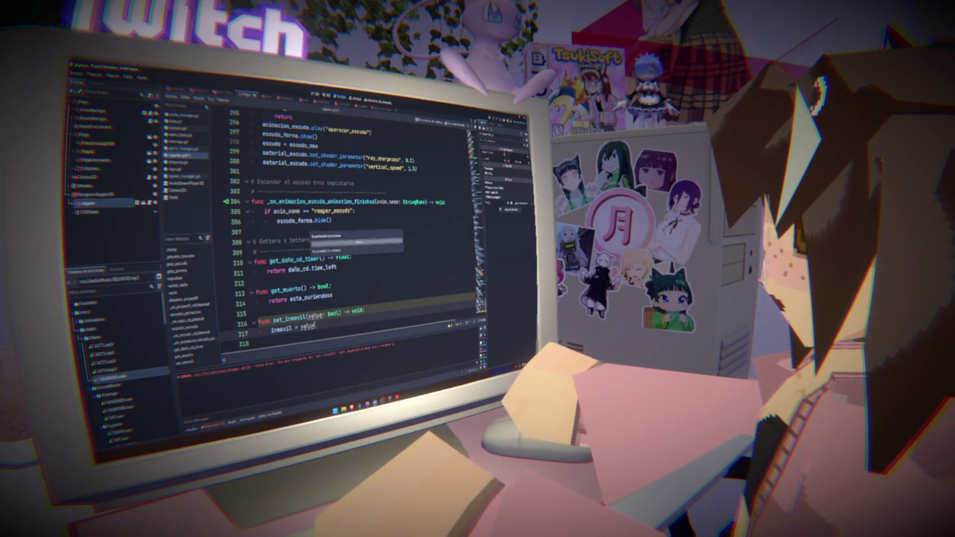
left_click(180, 129)
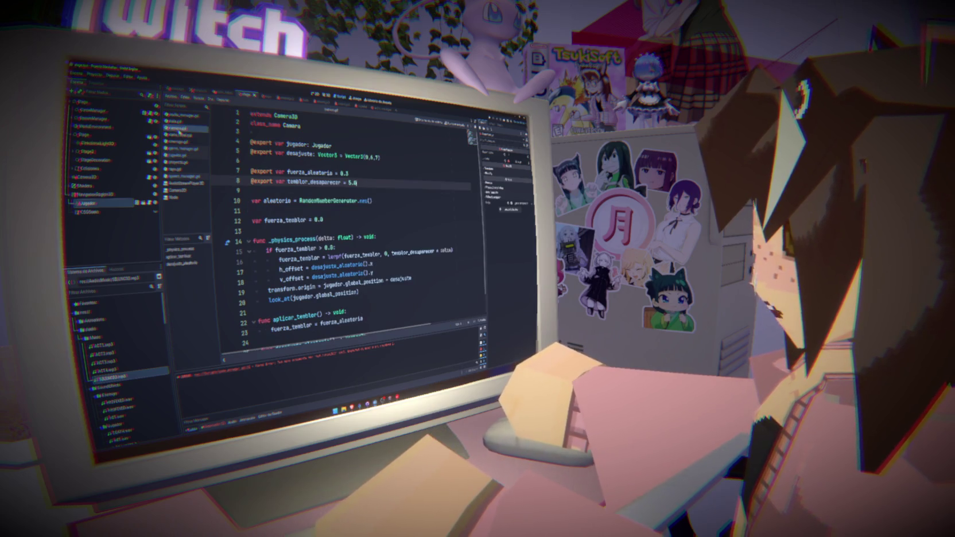
- Paste the enemigos group line after set_inmovil(true), renaming numero_enemigos to enemigos
left_click(193, 177)
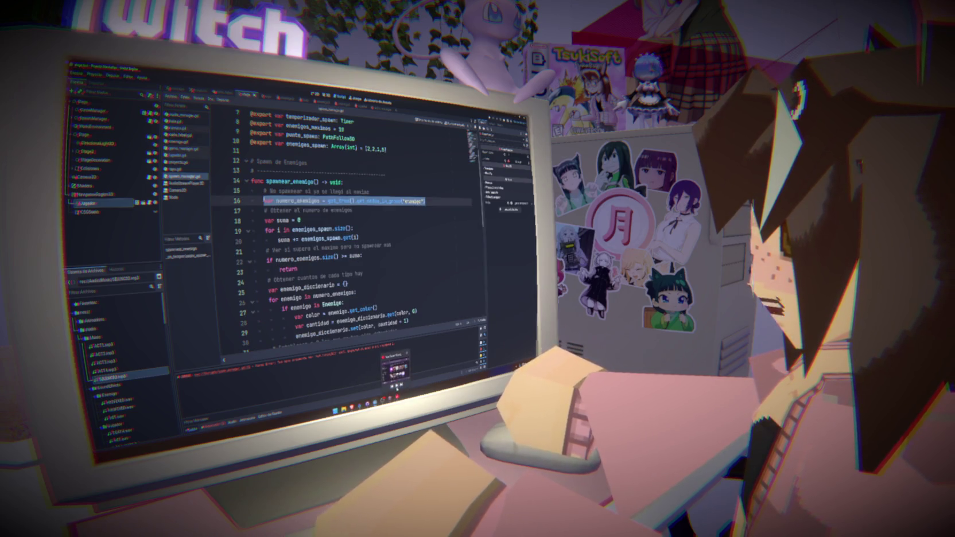
left_click(298, 343)
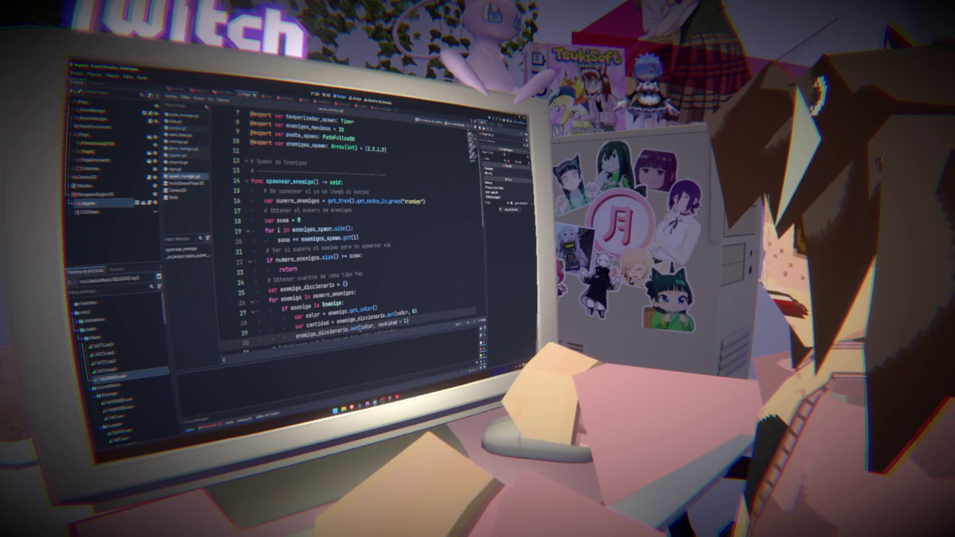
left_click(185, 149)
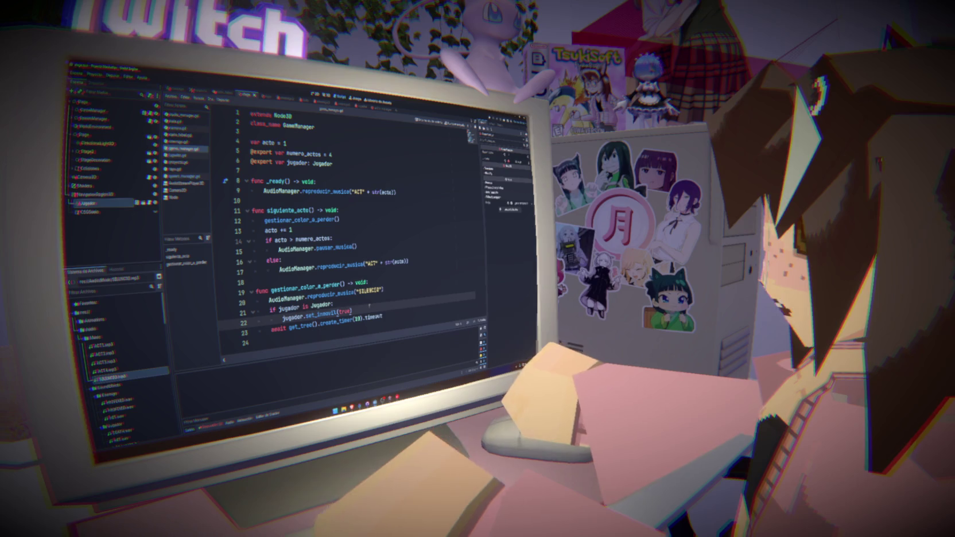
key("Return")
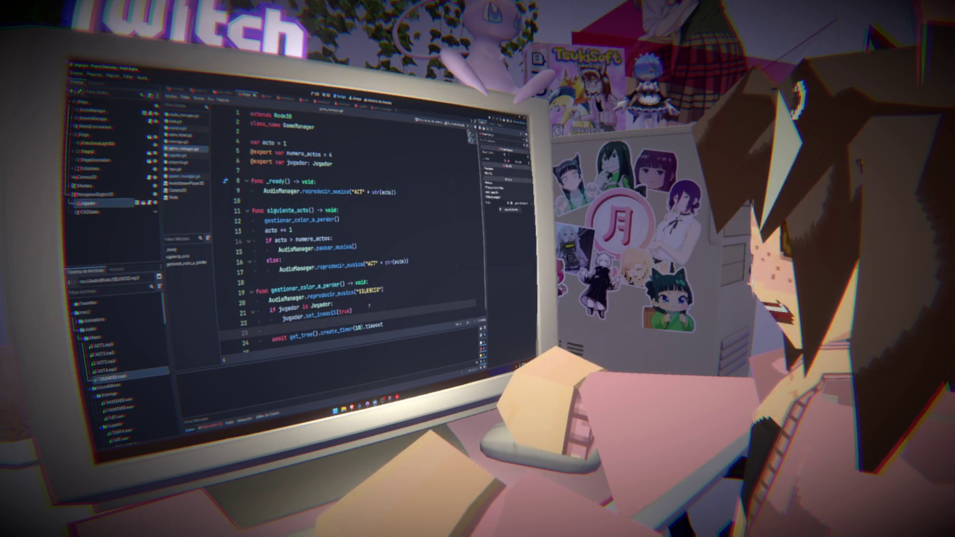
key("ctrl+v")
left_click(284, 328)
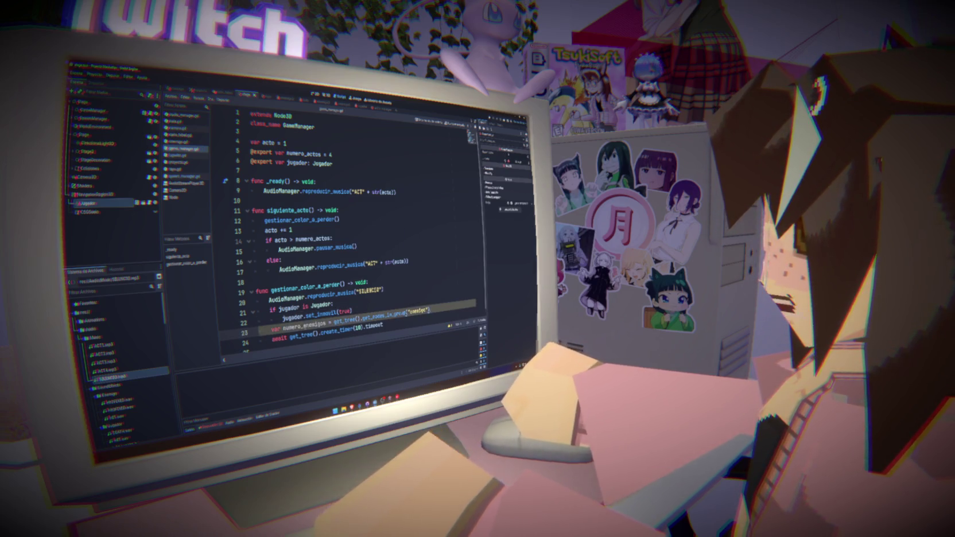
key("Delete")
key("Delete")
key("Delete")
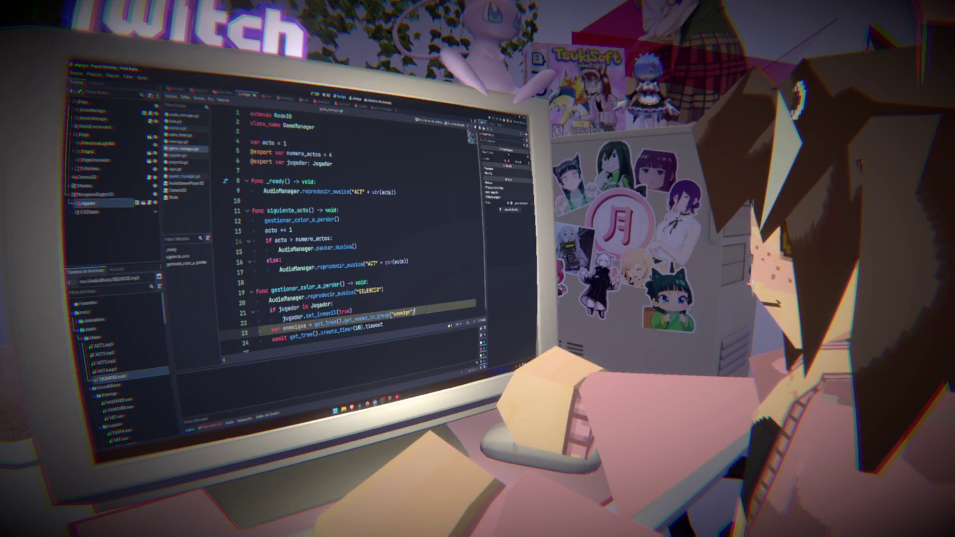
- Add a 'for enemigo in enemigos:' loop containing an 'if enemigo is Enemigo' check
key("Return")
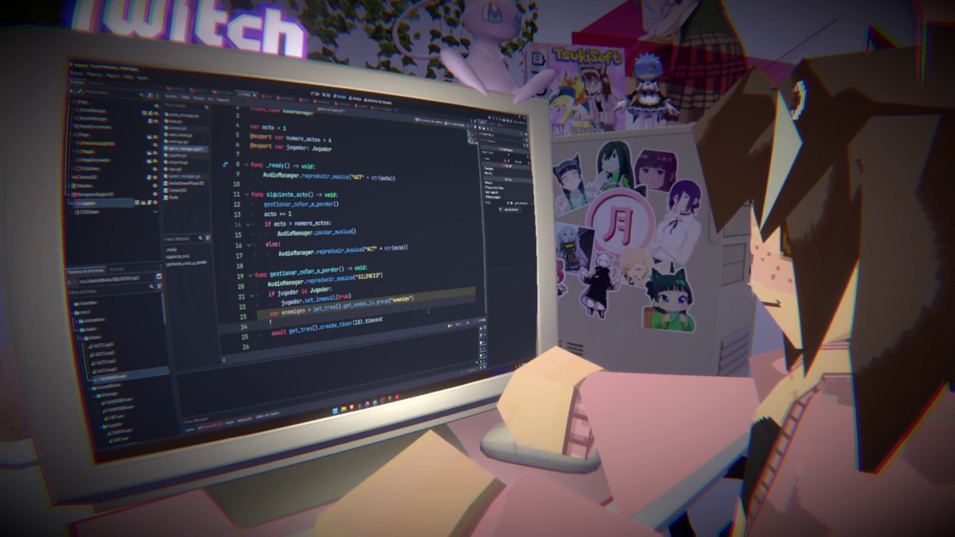
type("if")
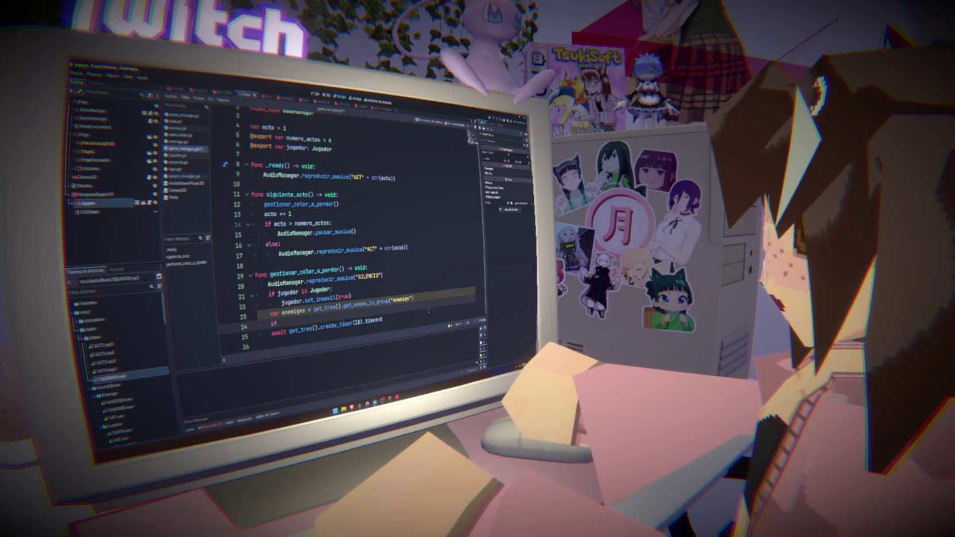
key("BackSpace")
key("BackSpace")
key("BackSpace")
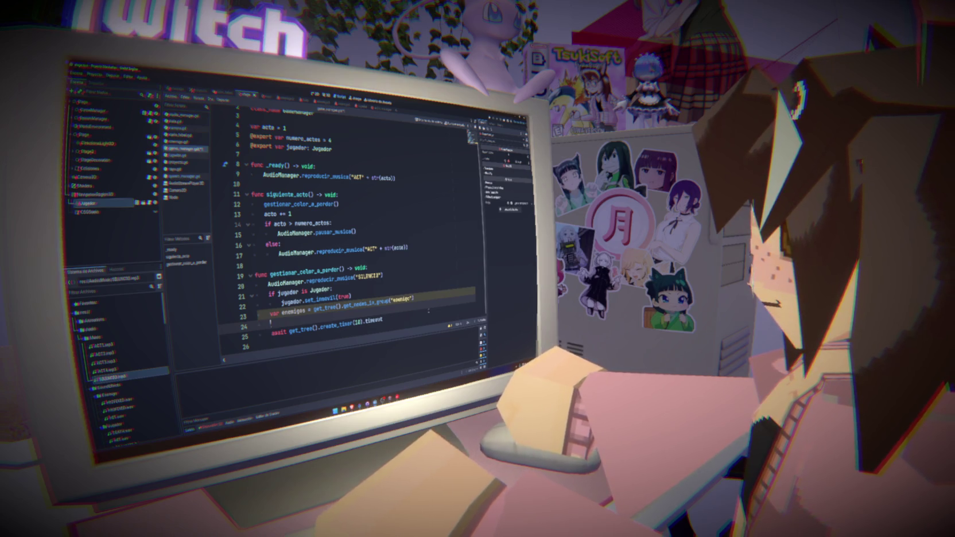
type("for enemigo in ene")
type("migos:")
key("Return")
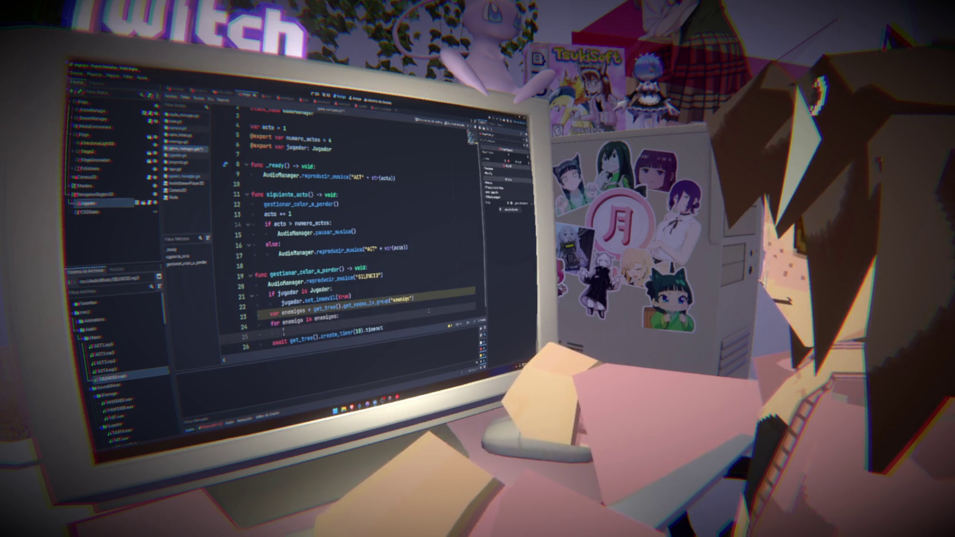
type("enemi")
key("BackSpace")
key("BackSpace")
key("BackSpace")
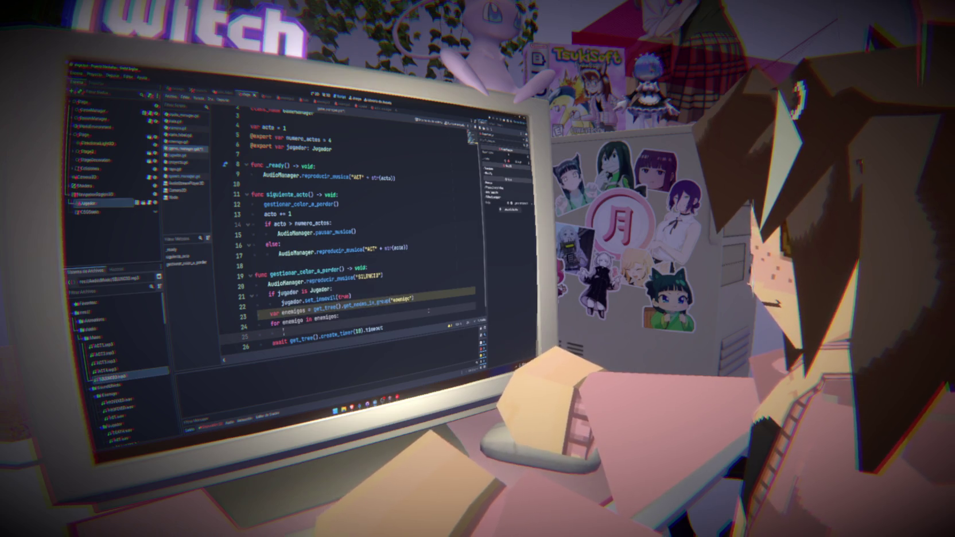
type("if enem")
type("igo is enemi")
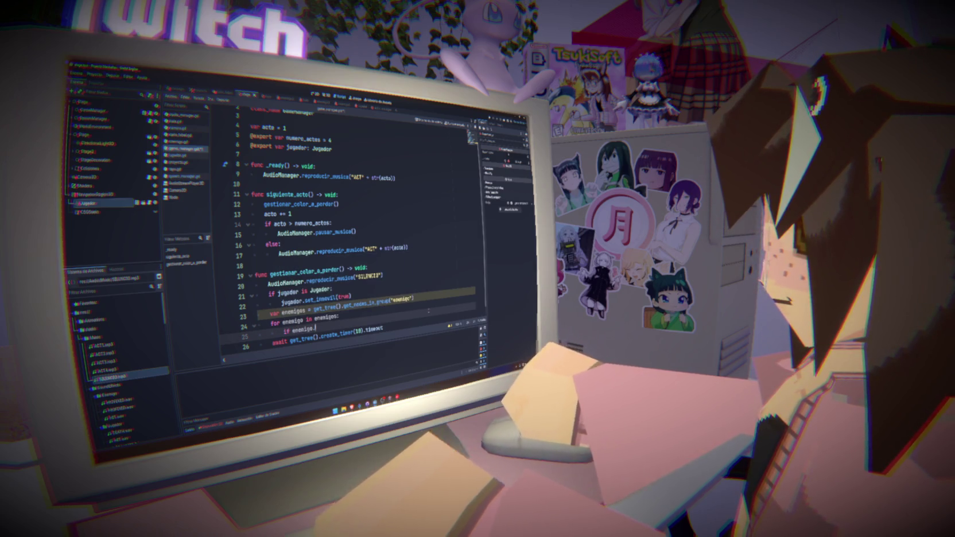
key("Down")
key("Down")
key("Down")
key("Return")
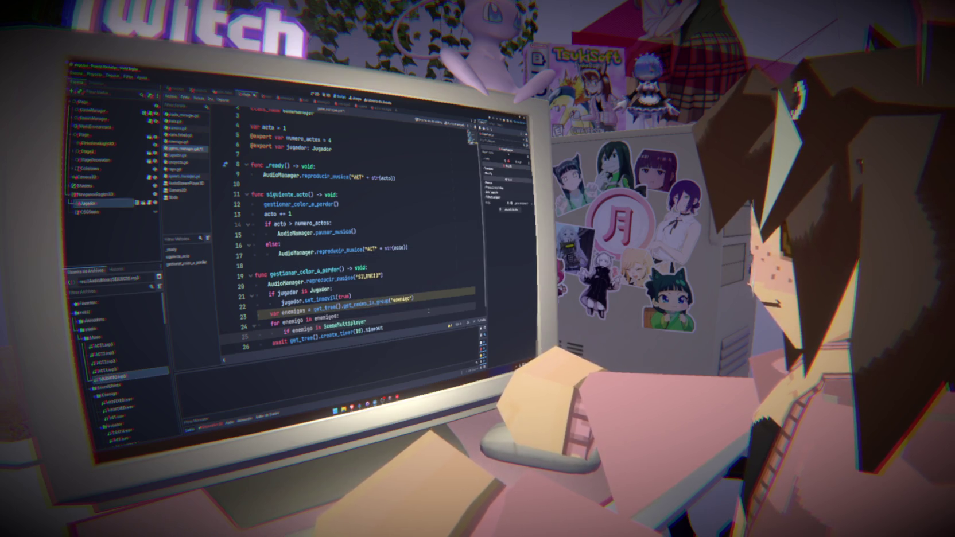
key("BackSpace")
key("BackSpace")
key("BackSpace")
type("Enemi")
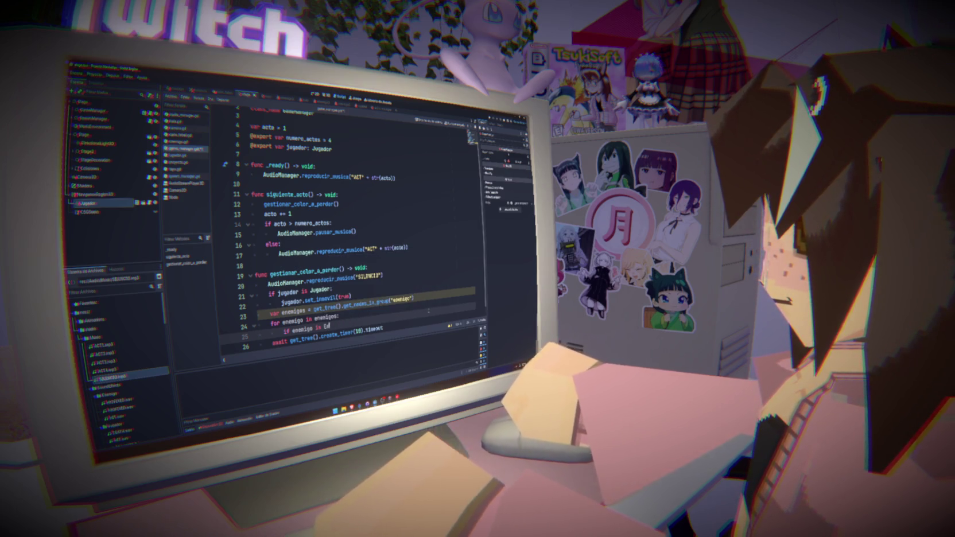
type("go:")
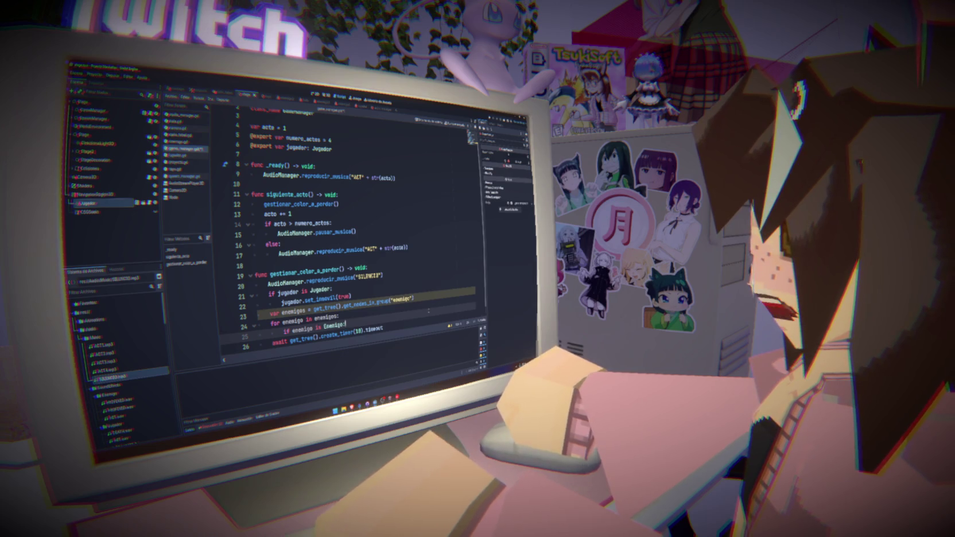
- Begin an enemigo.set call inside the if block and save the scripts
key("Return")
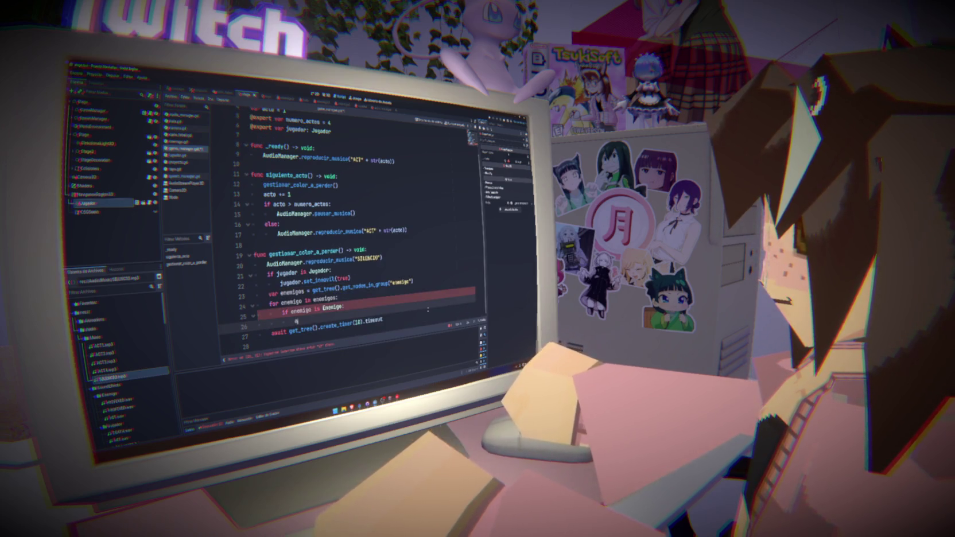
type("enemigo")
key("ctrl+s")
type(".")
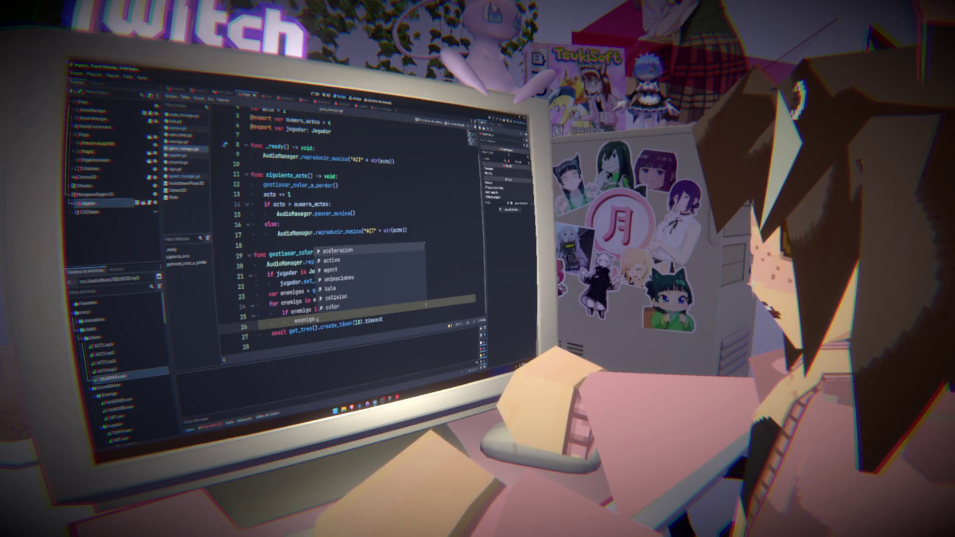
type("set_")
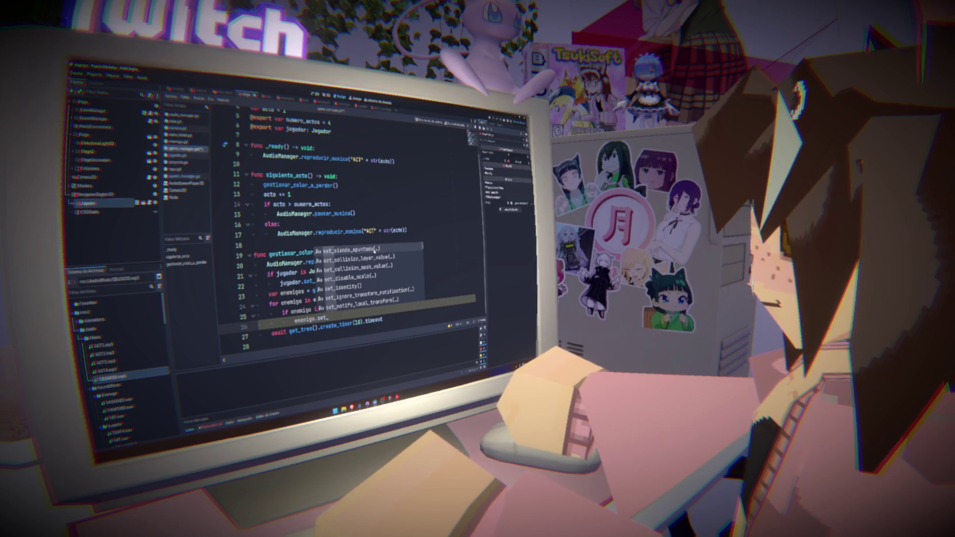
left_click(384, 222)
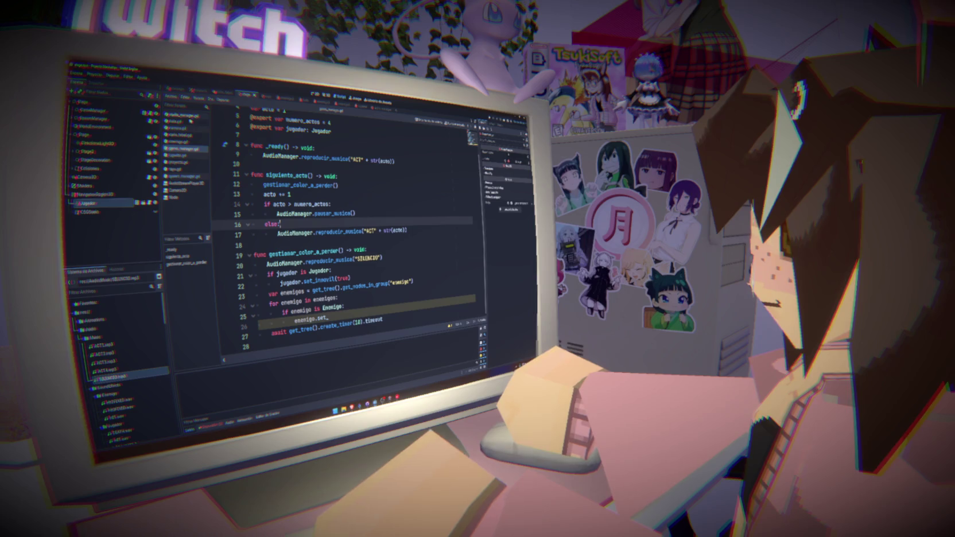
left_click(186, 192)
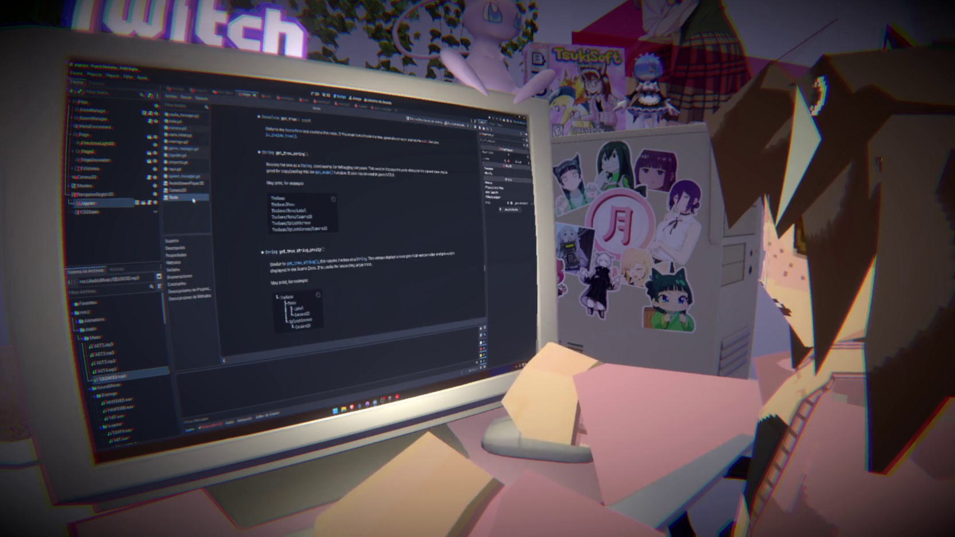
left_click(182, 148)
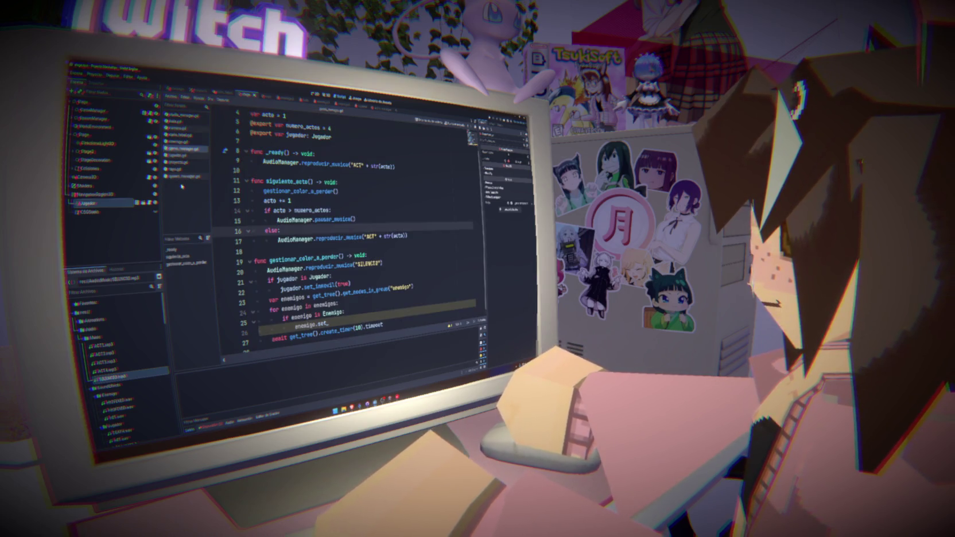
left_click(182, 142)
scroll(347, 231, "down", 9)
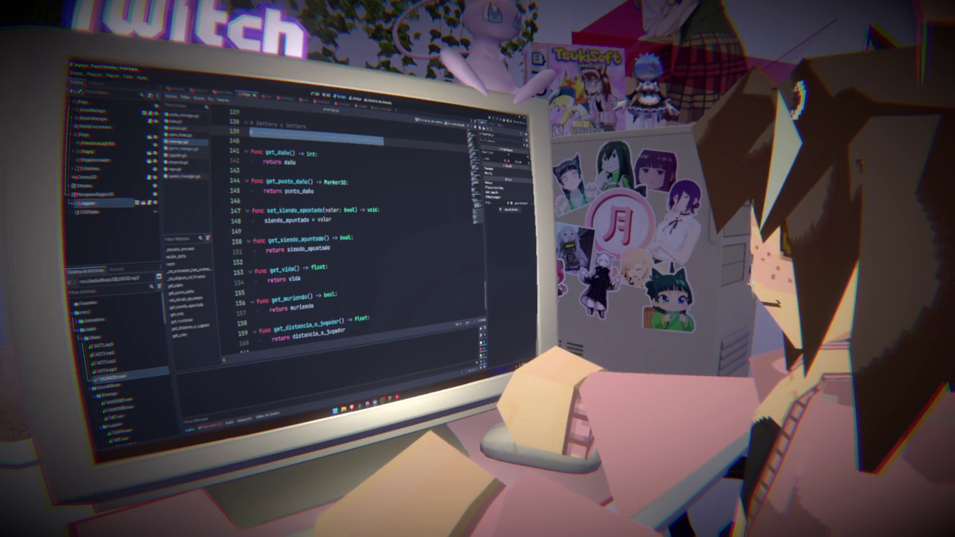
double_click(294, 210)
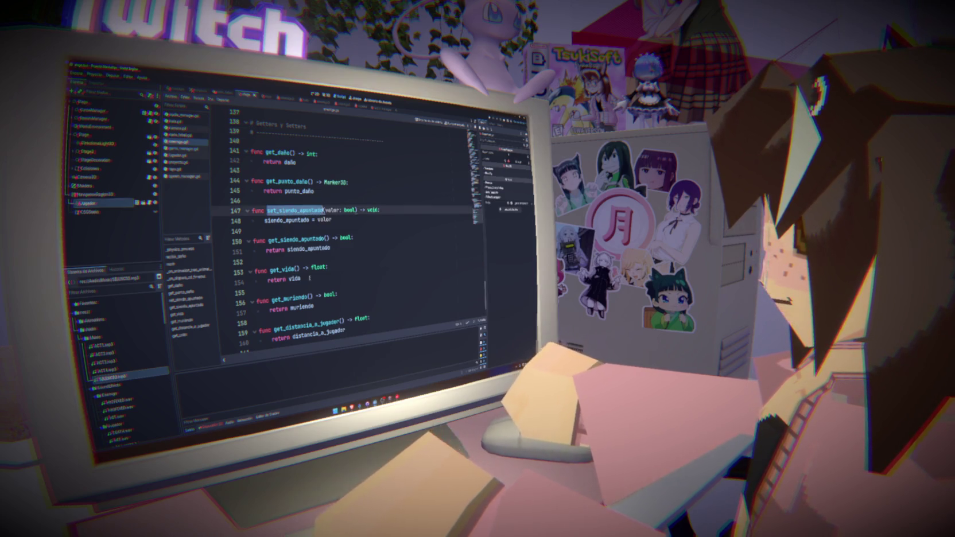
scroll(400, 299, "up", 20)
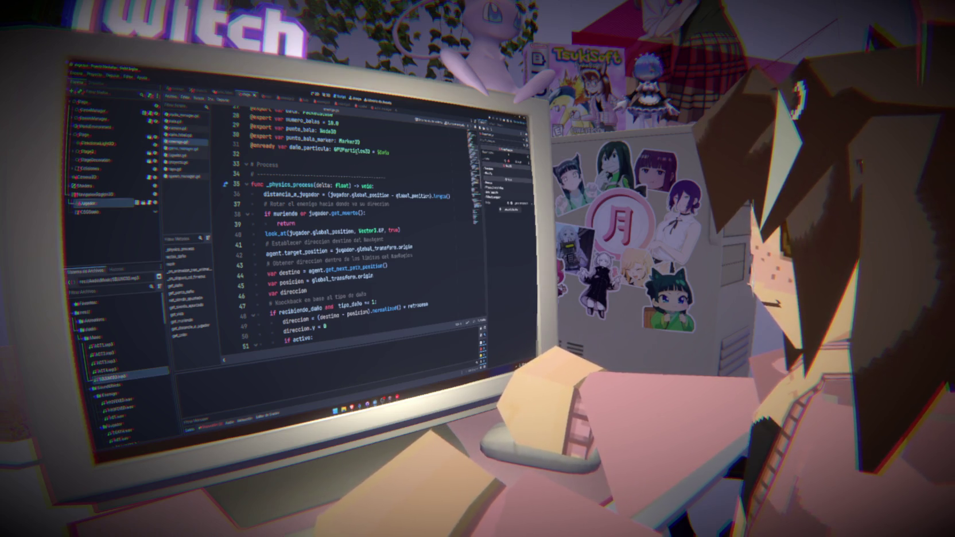
left_click(404, 153)
key("Return")
type("var inmovil")
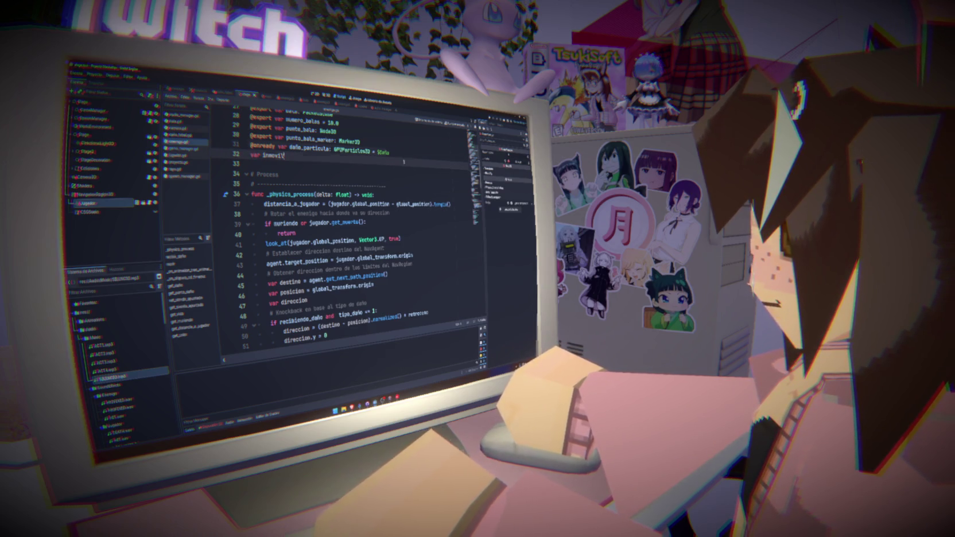
key("Up")
key("Up")
left_click(313, 155)
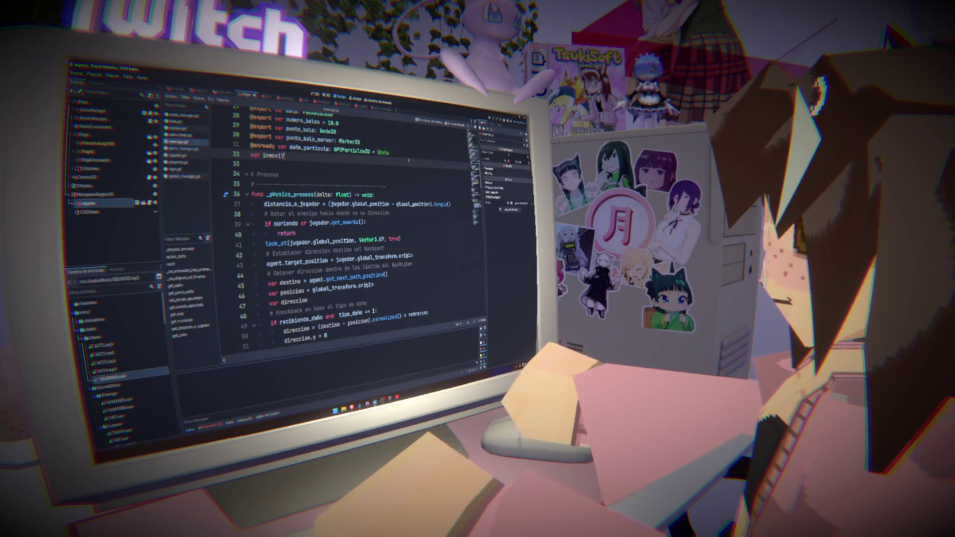
type(" = false")
- Add 'or inmovil' to the muriendo check in _physics_process
double_click(273, 155)
left_click(298, 224)
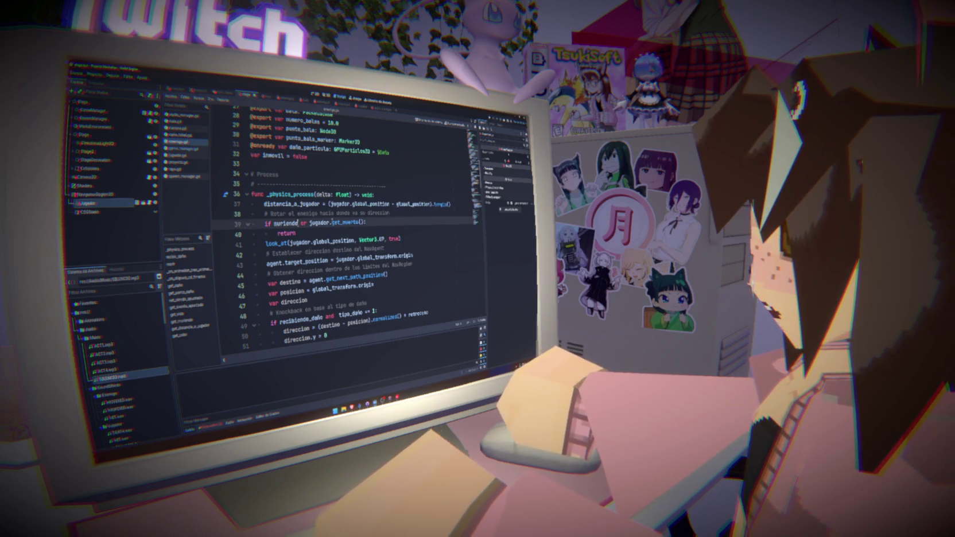
type("or inmovil")
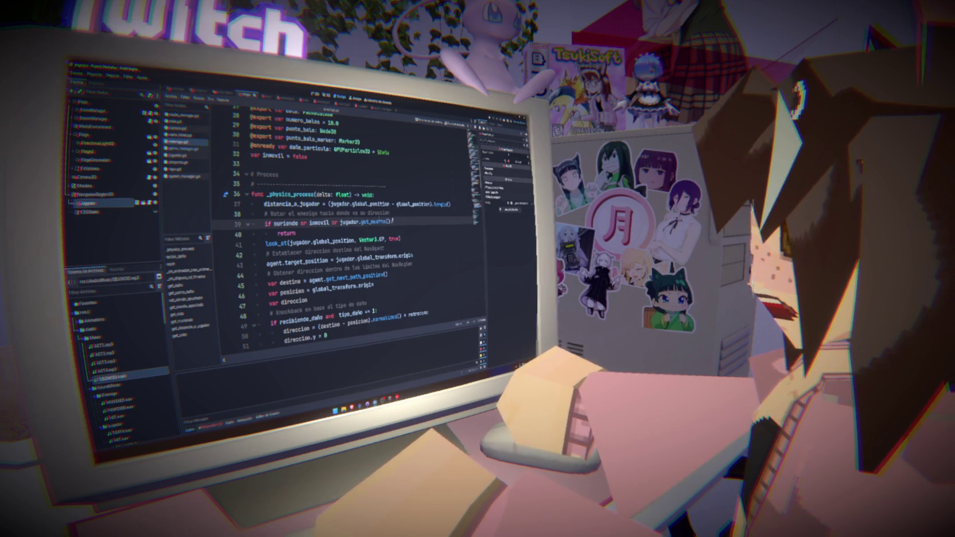
double_click(273, 155)
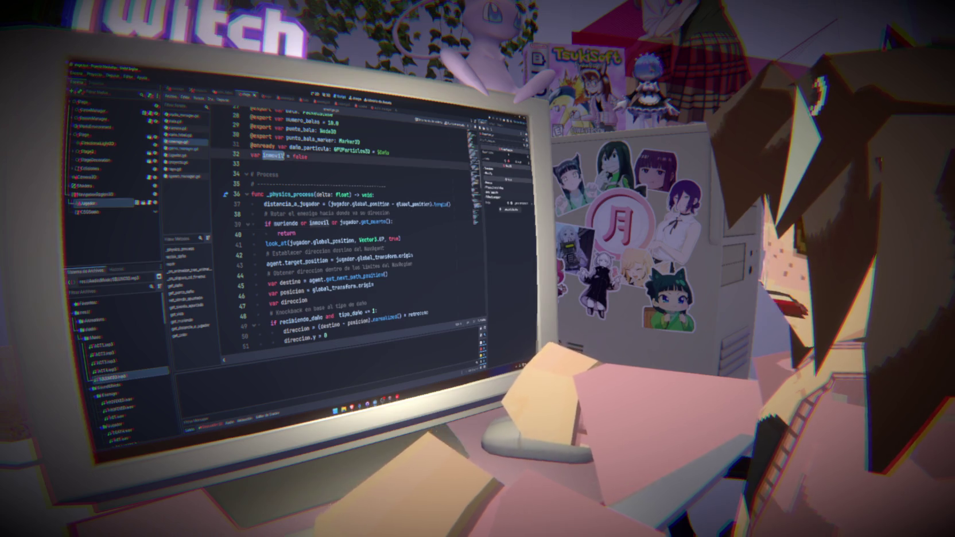
- Append a set_inmovil(value: bool) -> void setter that assigns inmovil = value
key("ctrl+End")
key("Return")
key("Return")
type("func ")
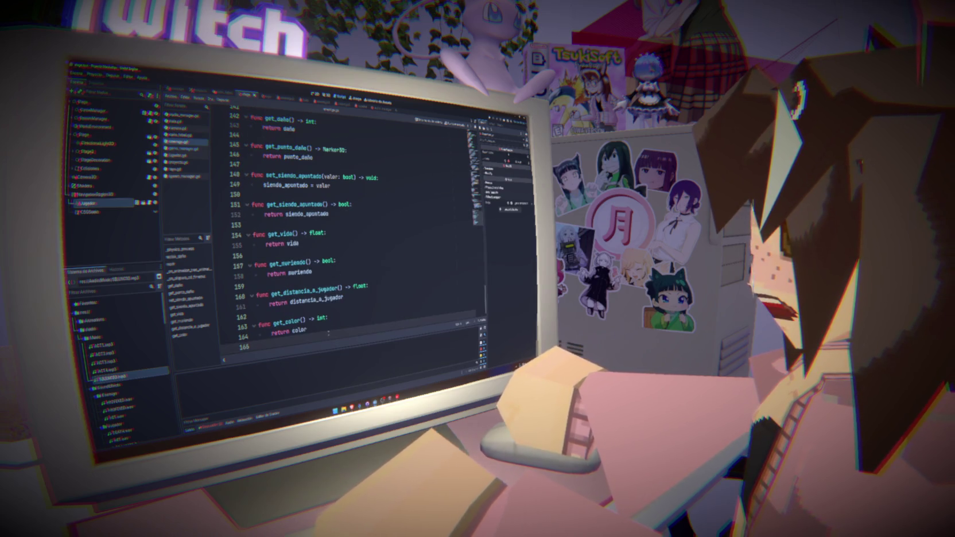
type("set_")
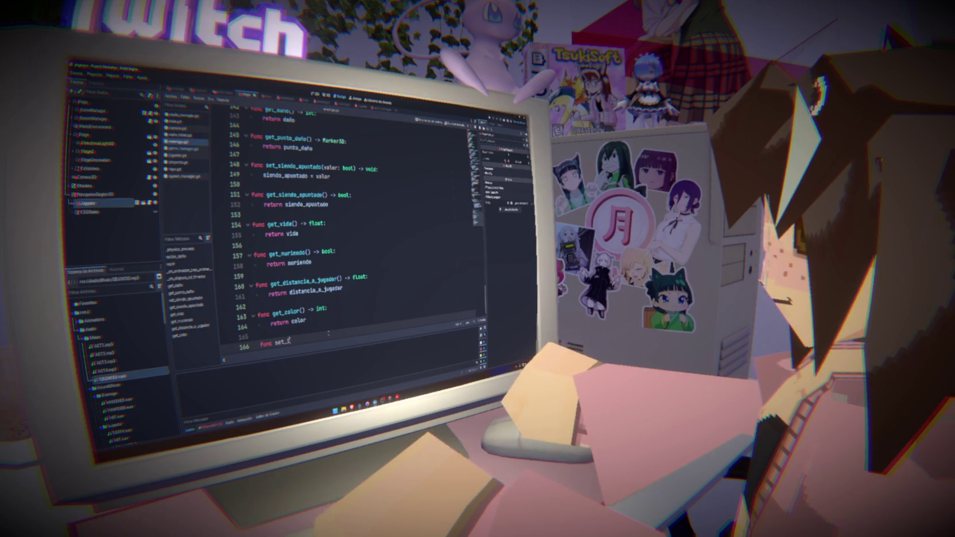
type("inmovil(valo")
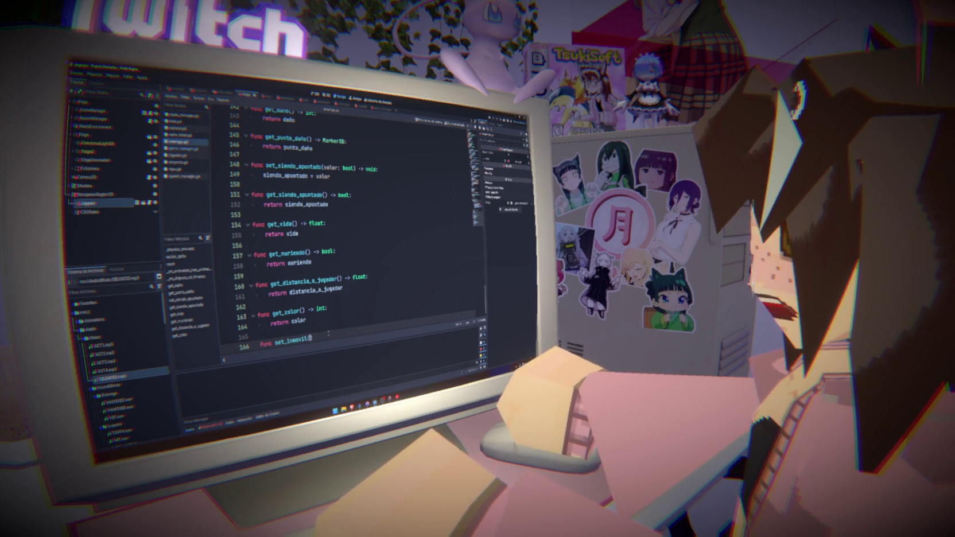
type("e: bool) ->")
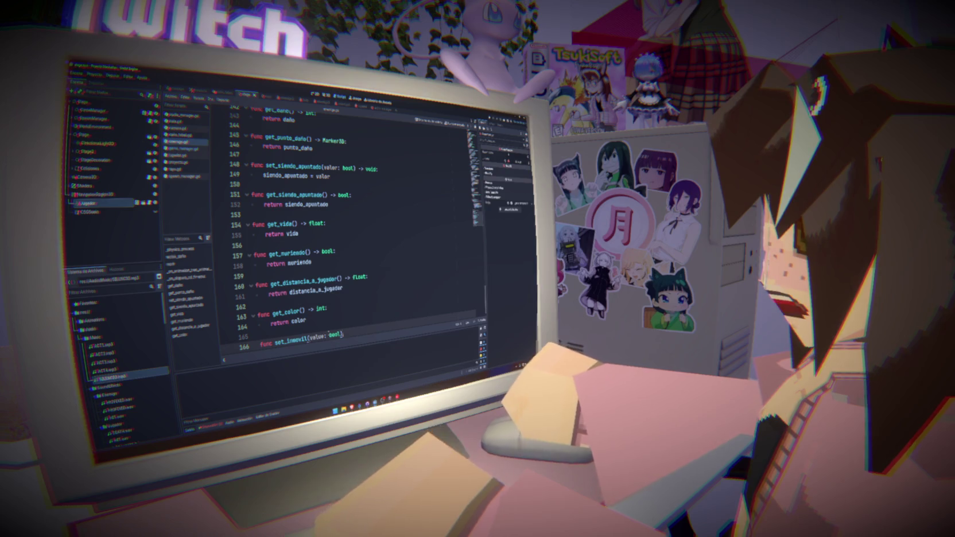
type(" void")
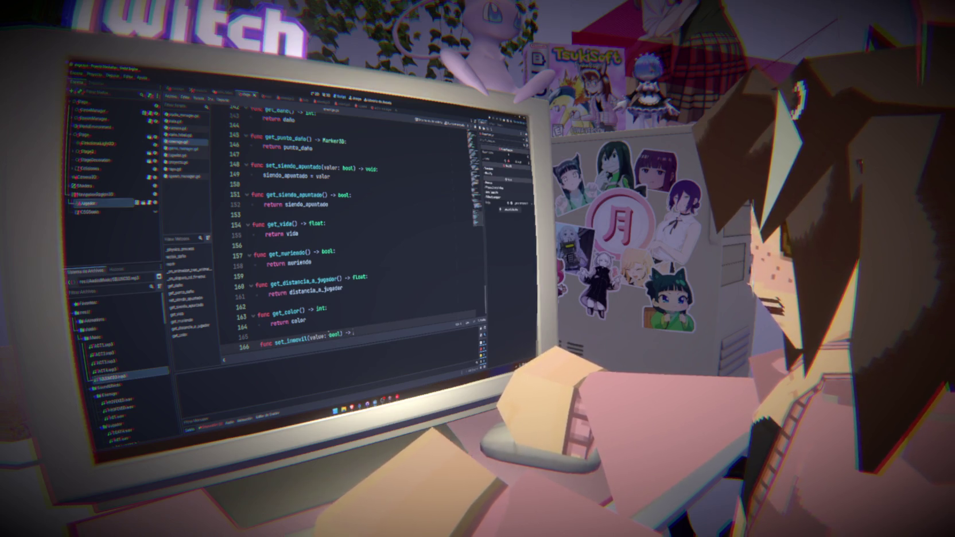
type(":")
key("Return")
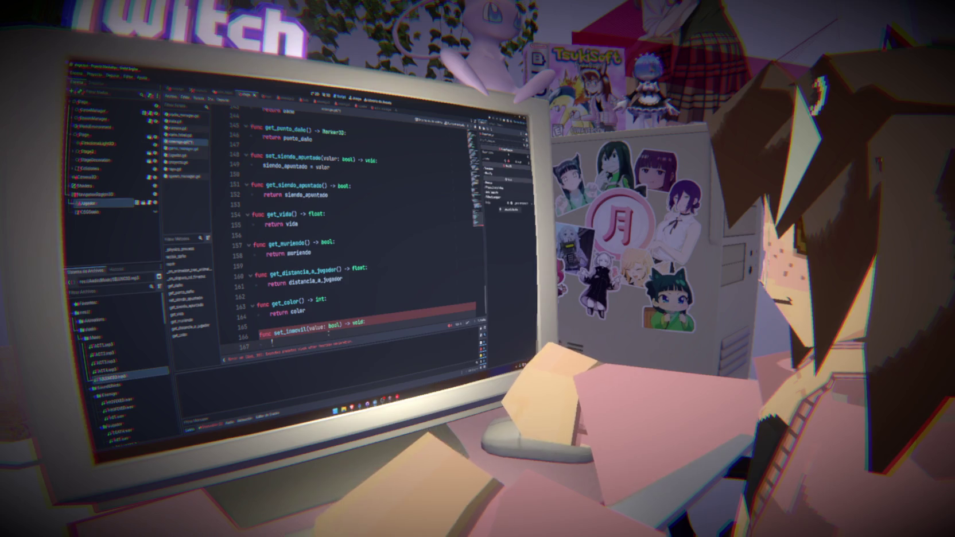
type("inmovil = value")
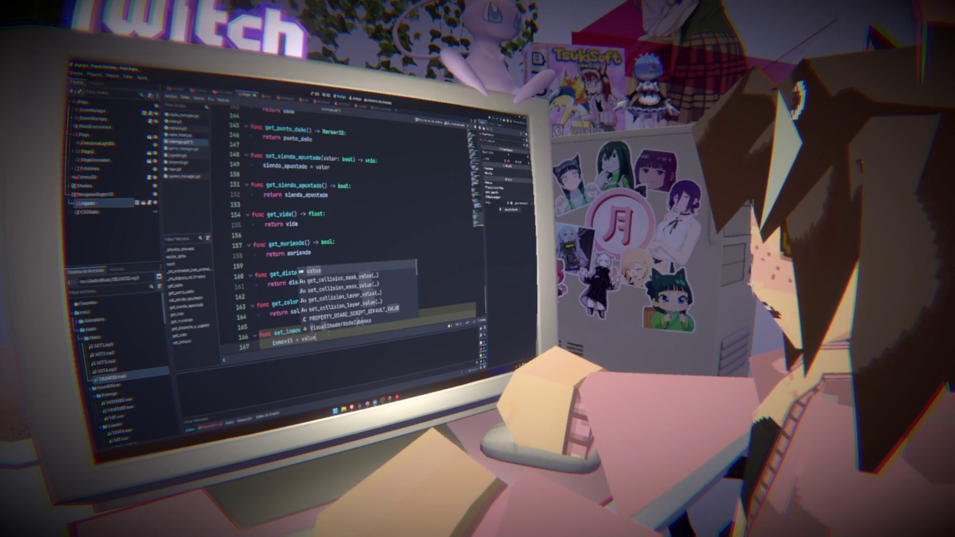
key("Escape")
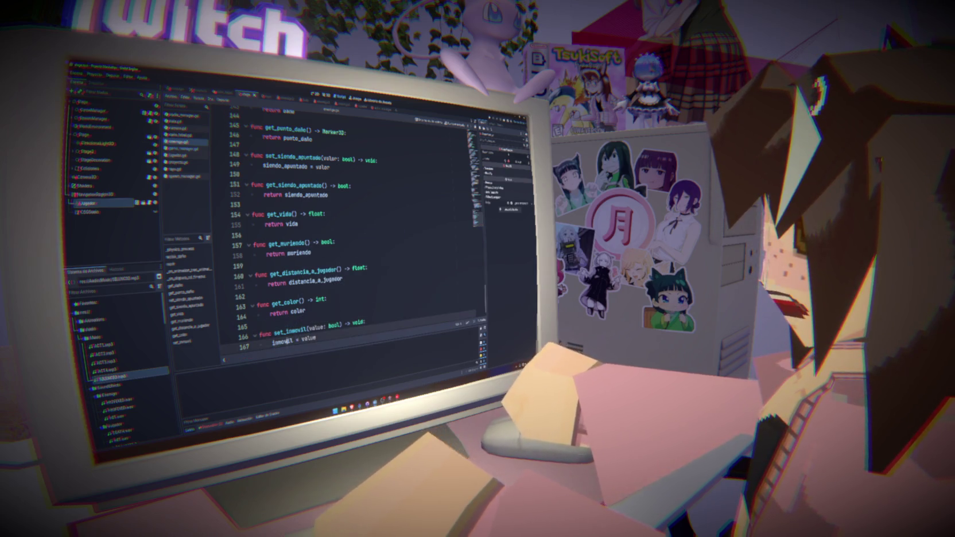
left_click(478, 219)
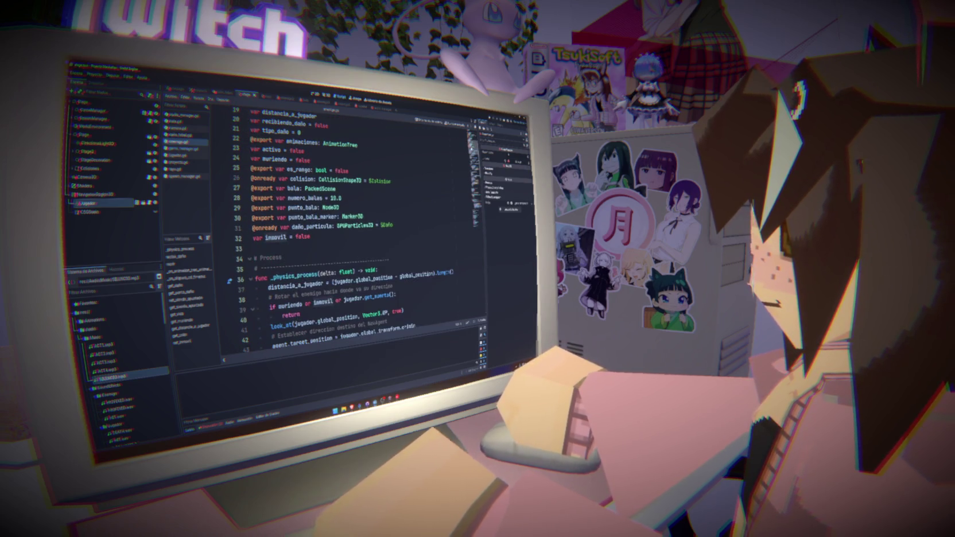
scroll(345, 241, "down", 5)
left_click(402, 181)
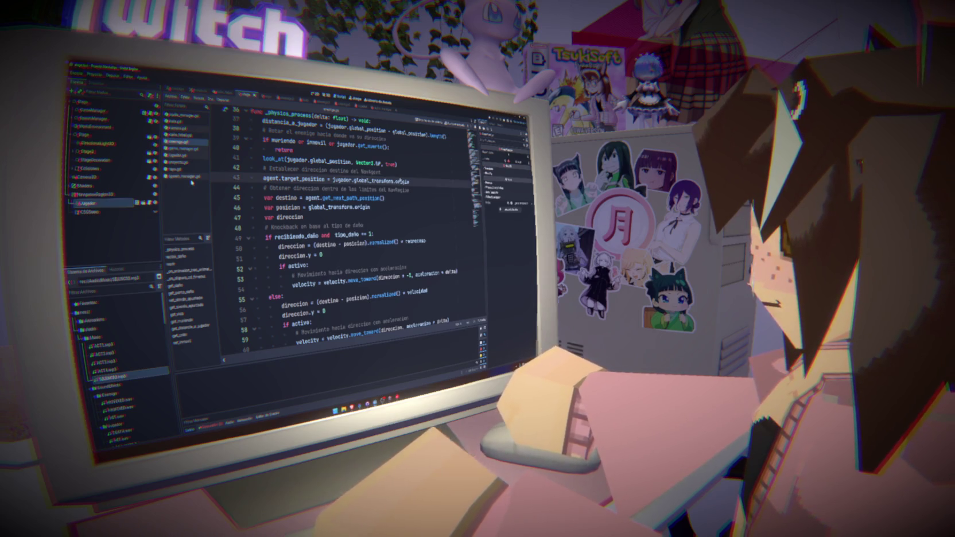
left_click(183, 148)
- Complete the enemy loop's call as enemigo.set_inmovil(true)
left_click(367, 315)
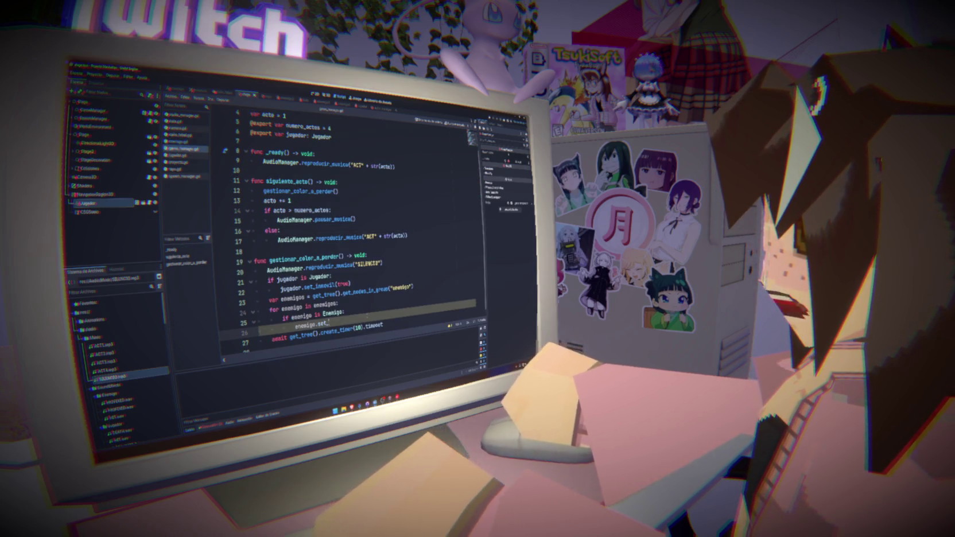
key("BackSpace")
key("BackSpace")
key("BackSpace")
type("set_")
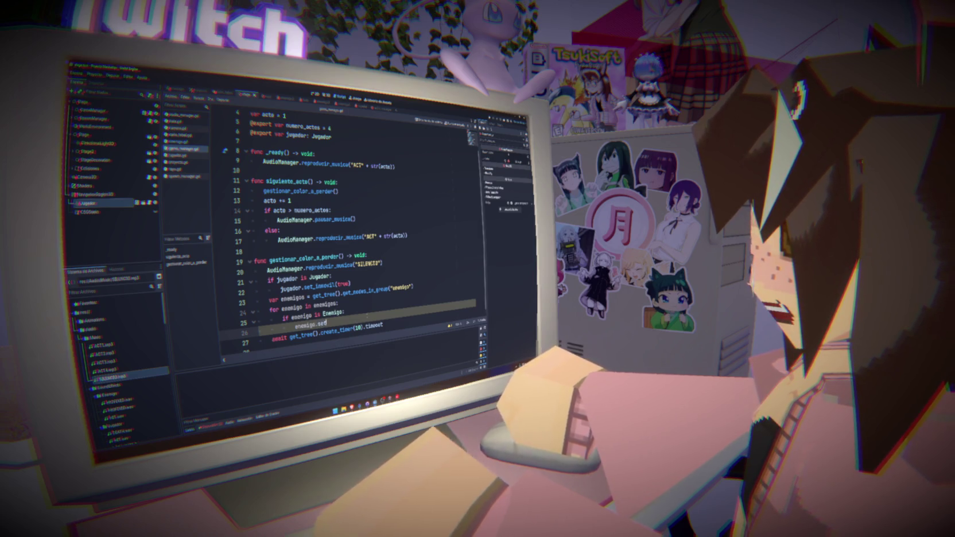
key("Return")
type("true")
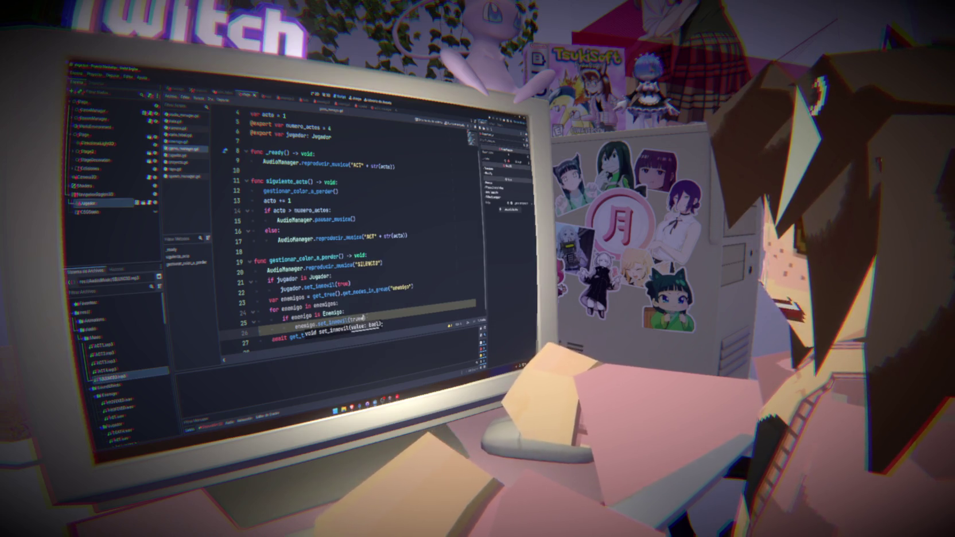
key("Escape")
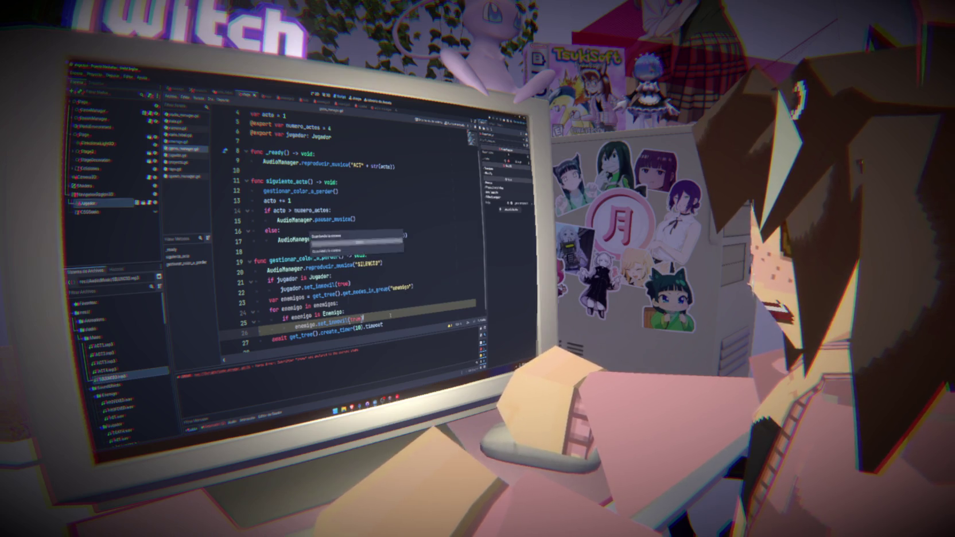
- Copy the enemy-freezing loop and paste it after the await line
left_click(370, 304)
key("Down")
key("Down")
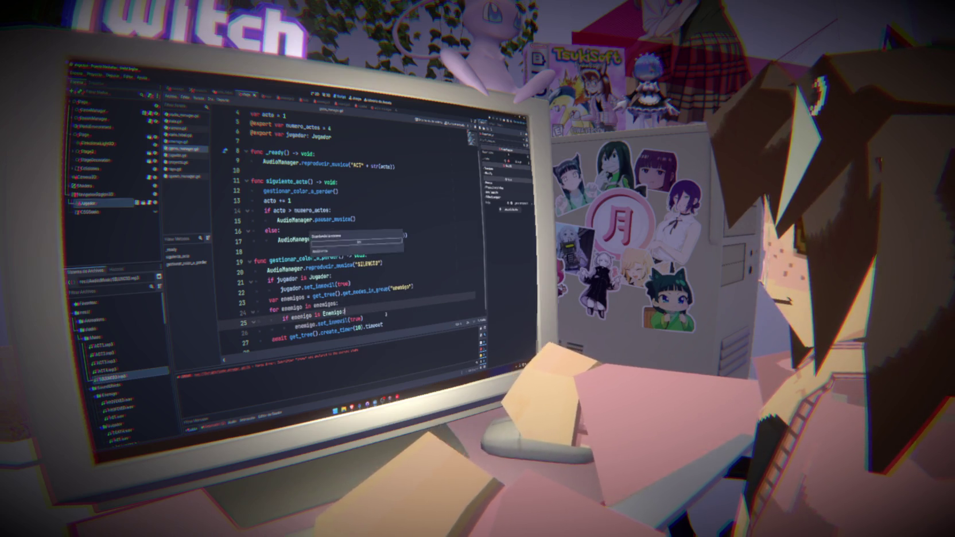
key("shift+Up")
key("shift+Up")
key("shift+Home")
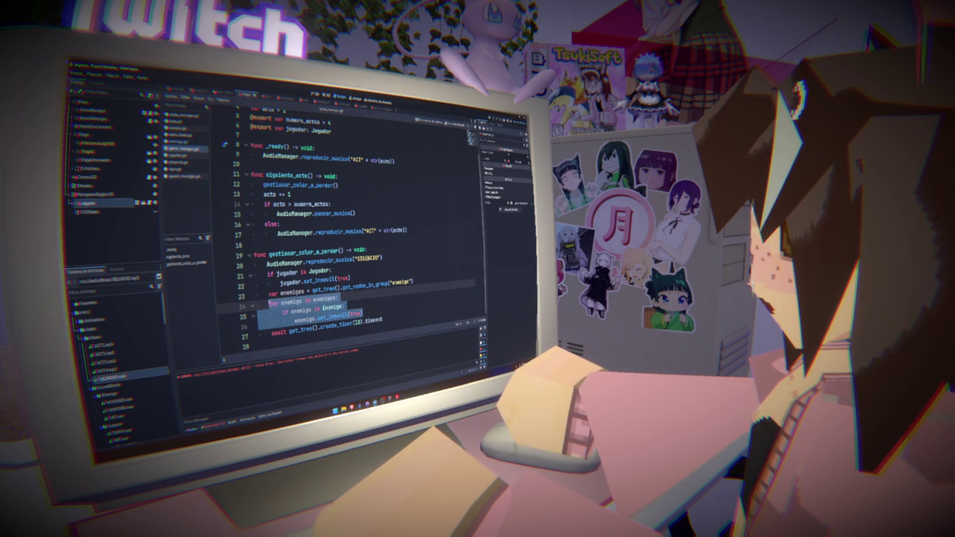
key("ctrl+c")
left_click(394, 346)
key("ctrl+v")
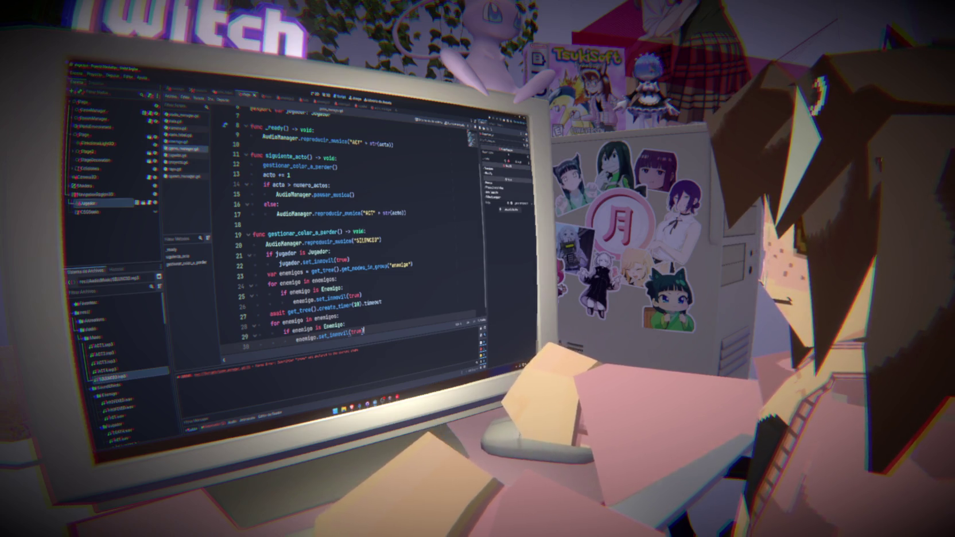
- Add blank lines around the await timeout line to separate the blocks
left_click_drag(266, 274, 412, 264)
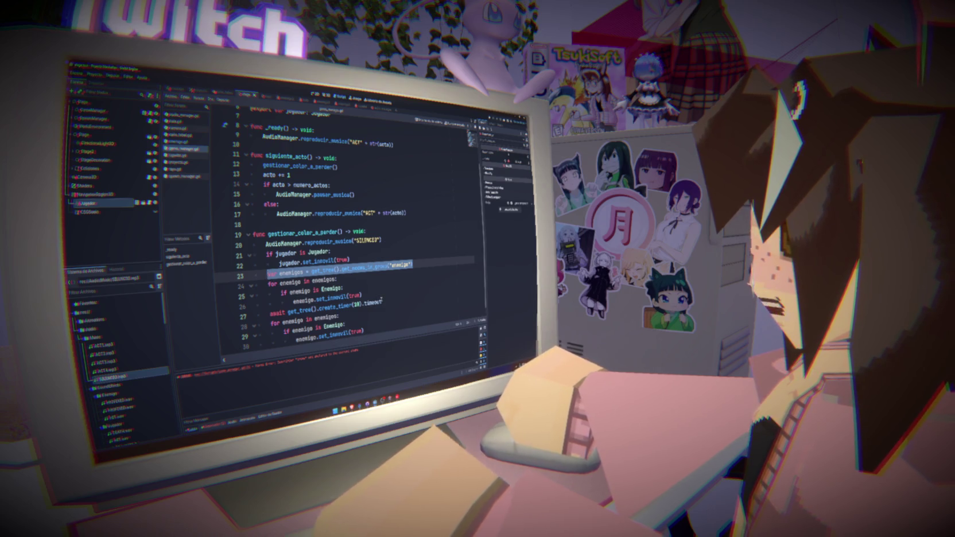
mouse_move(382, 300)
left_click(384, 293)
key("Return")
key("Down")
key("End")
key("Return")
scroll(384, 294, "down", 1)
mouse_move(256, 294)
left_mouse_down()
mouse_move(381, 286)
mouse_move(268, 294)
left_mouse_up()
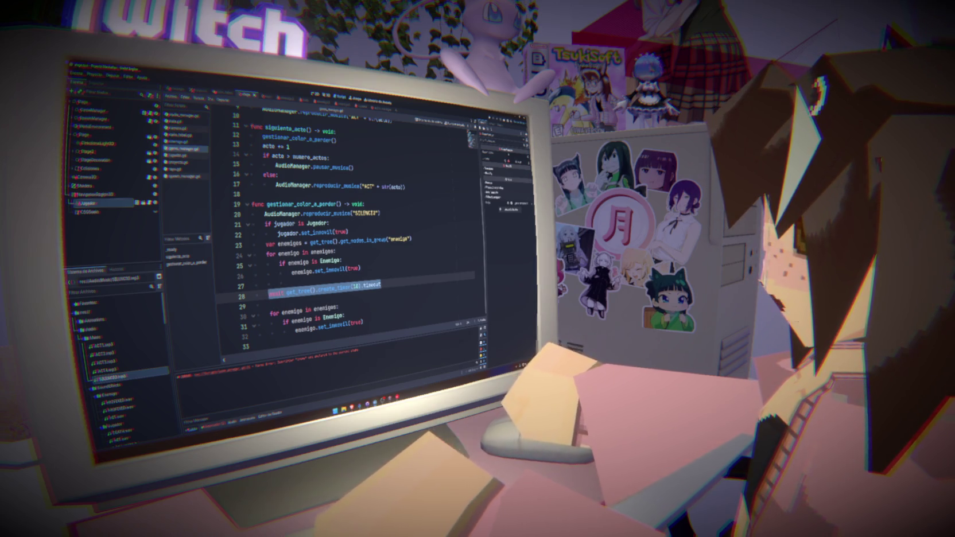
left_click(308, 284)
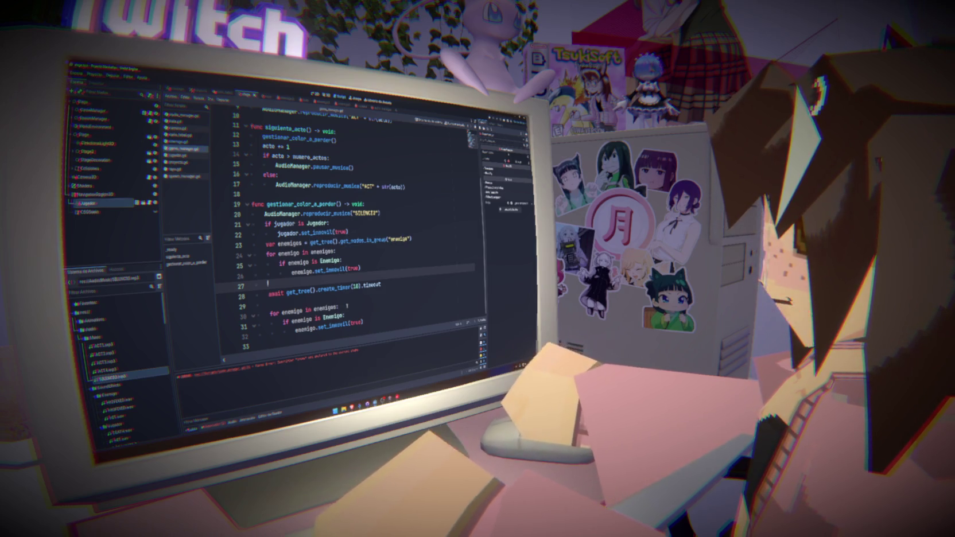
left_click_drag(363, 323, 259, 310)
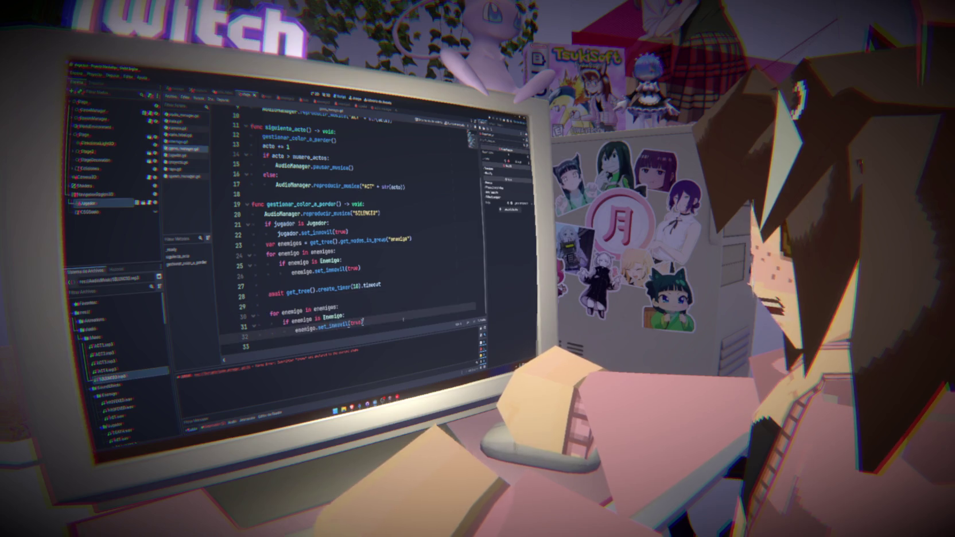
left_click(363, 323)
- Paste a copy of the player check after the wait, changing it to set_inmovil(false)
mouse_move(347, 231)
left_mouse_down()
mouse_move(261, 224)
mouse_move(276, 233)
mouse_move(265, 223)
left_mouse_up()
key("ctrl+c")
left_click(317, 301)
key("Return")
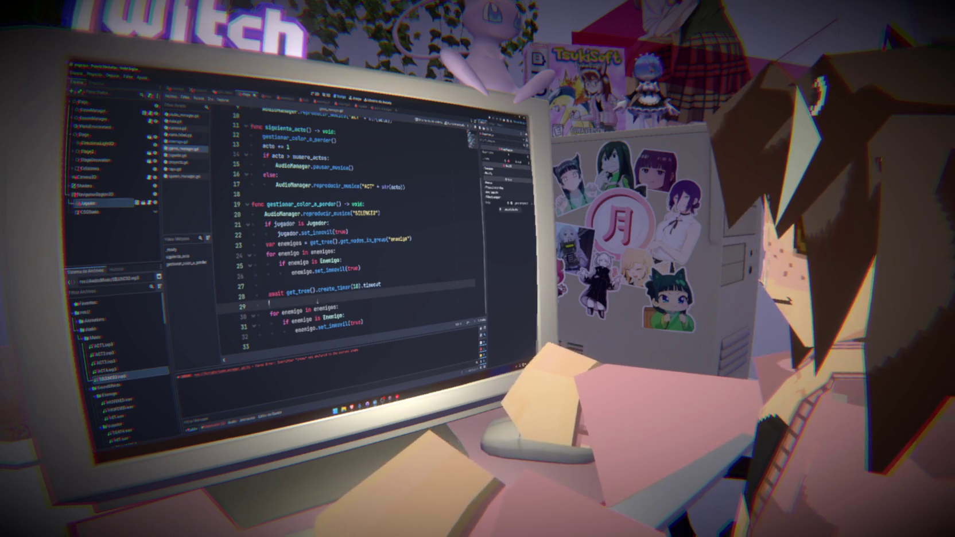
key("ctrl+v")
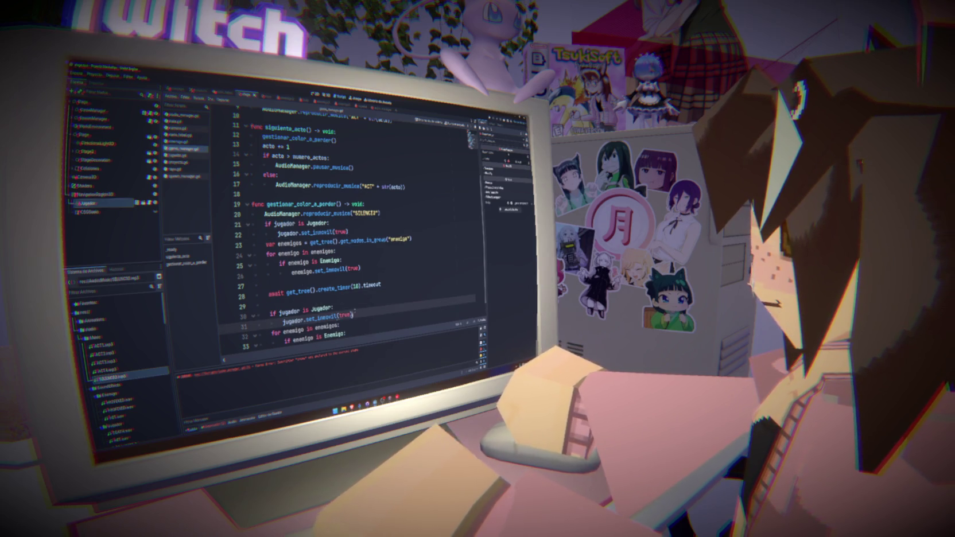
double_click(344, 314)
type("false")
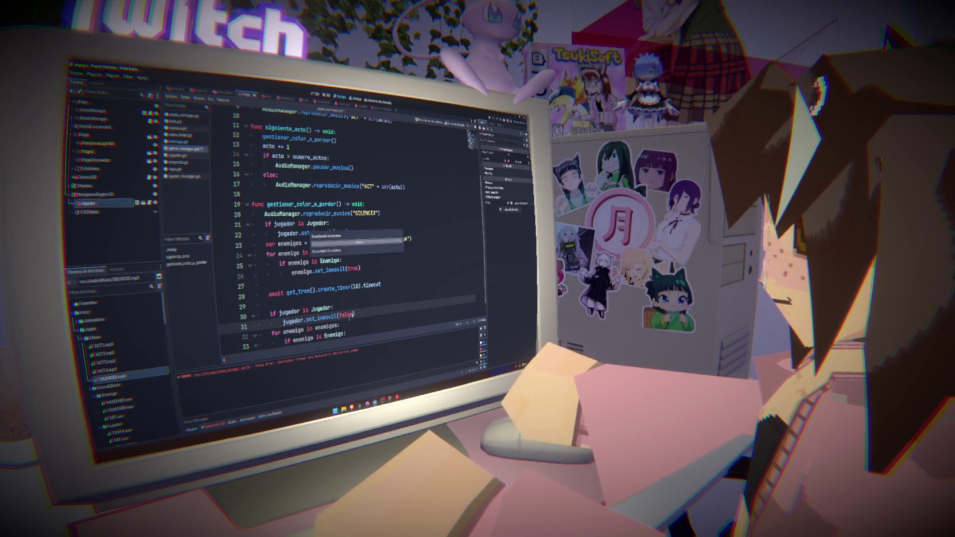
- Change the enemies' call after the wait to set_inmovil(false)
scroll(350, 230, "down", 1)
double_click(356, 323)
type("false")
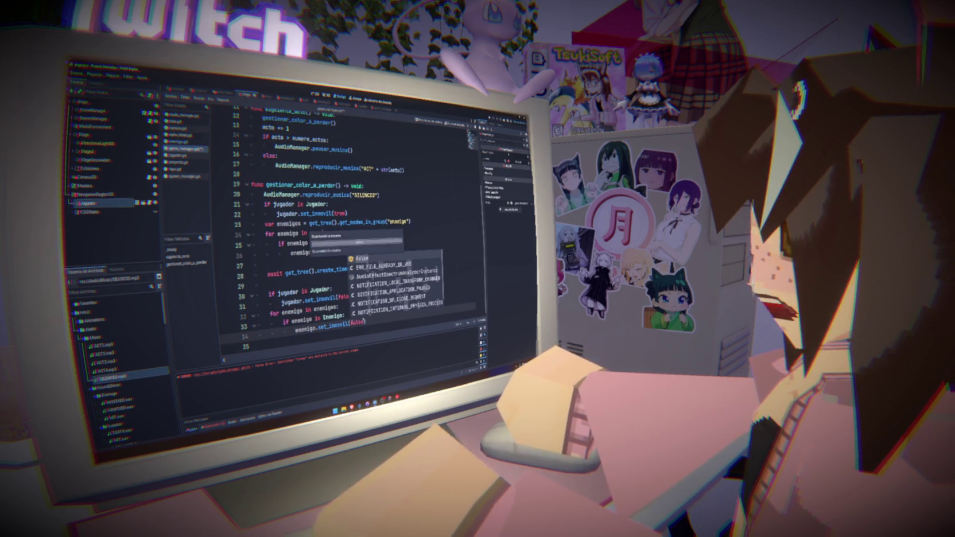
left_click(318, 280)
left_click_drag(378, 195, 263, 196)
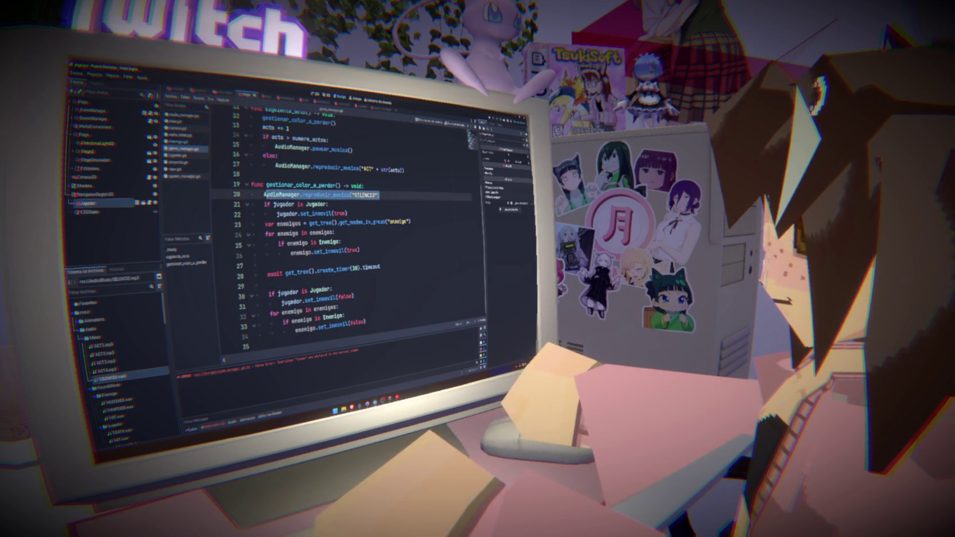
left_click(373, 319)
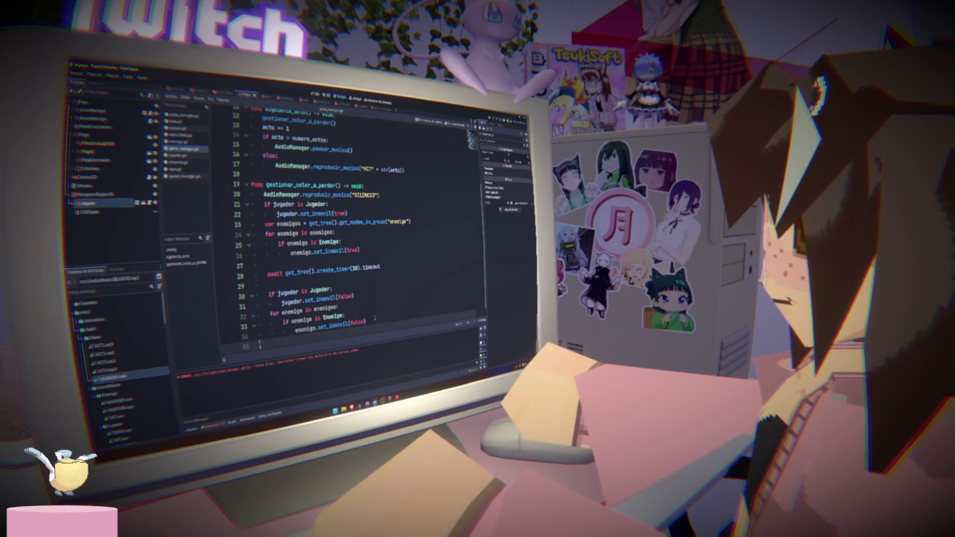
key("Up")
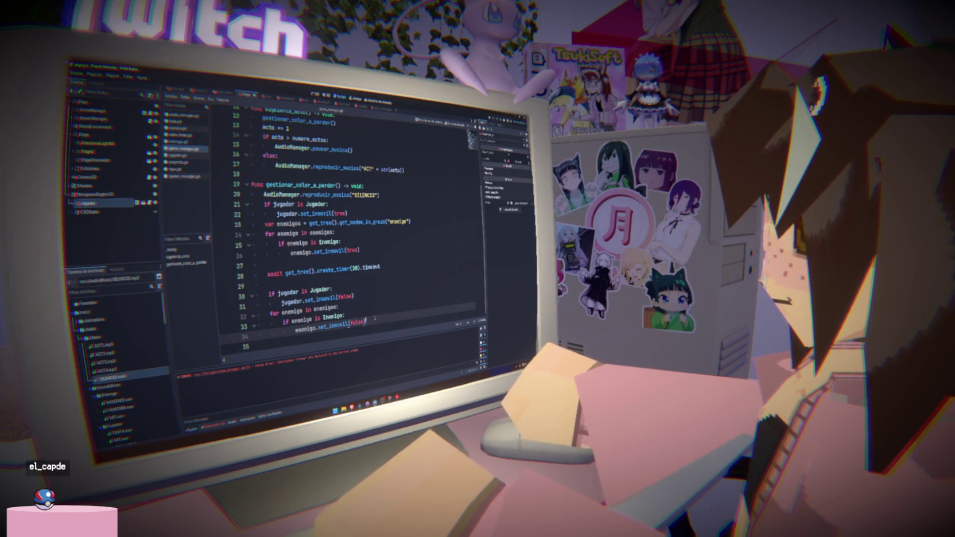
- Check where gestionar_color_a_perder is used and return to the enemies loop
scroll(356, 230, "up", 3)
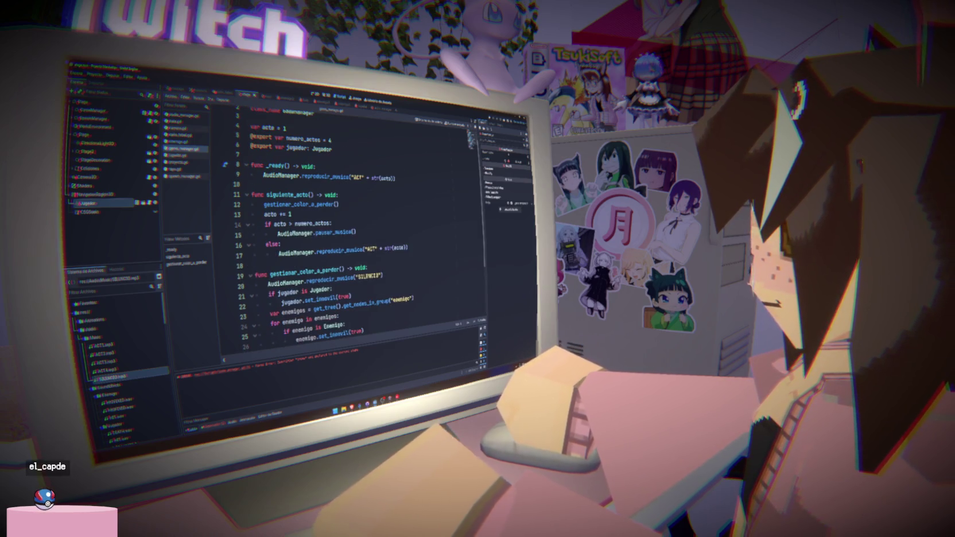
double_click(307, 267)
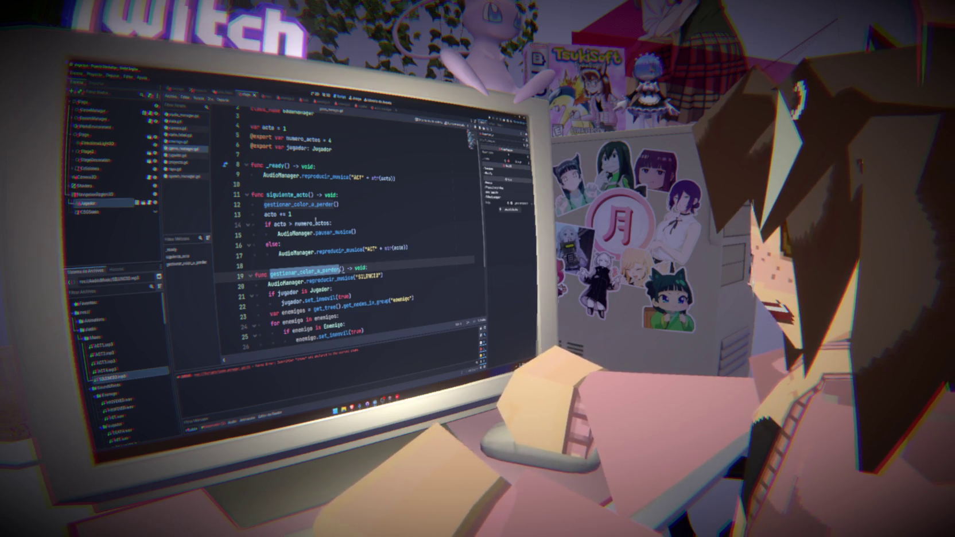
left_click(446, 223)
scroll(345, 230, "down", 3)
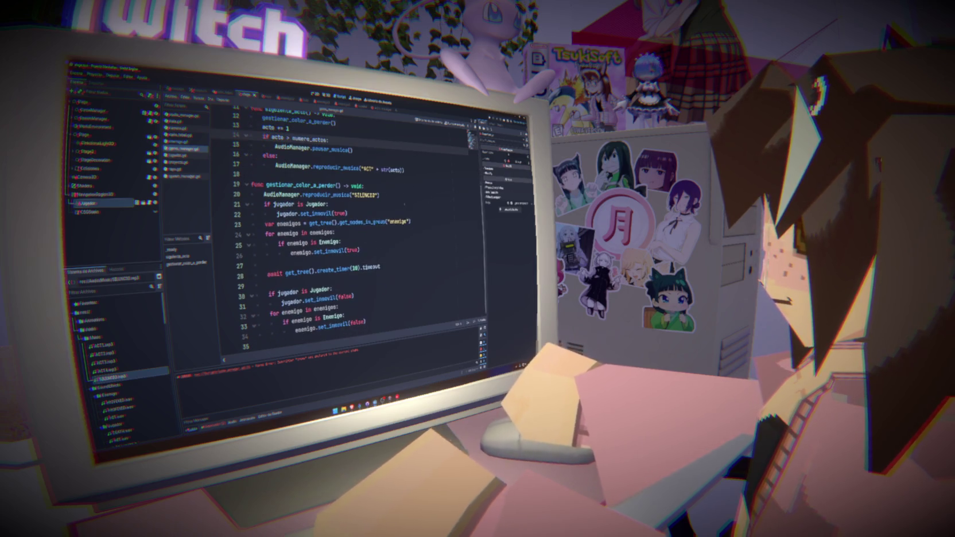
left_click(416, 300)
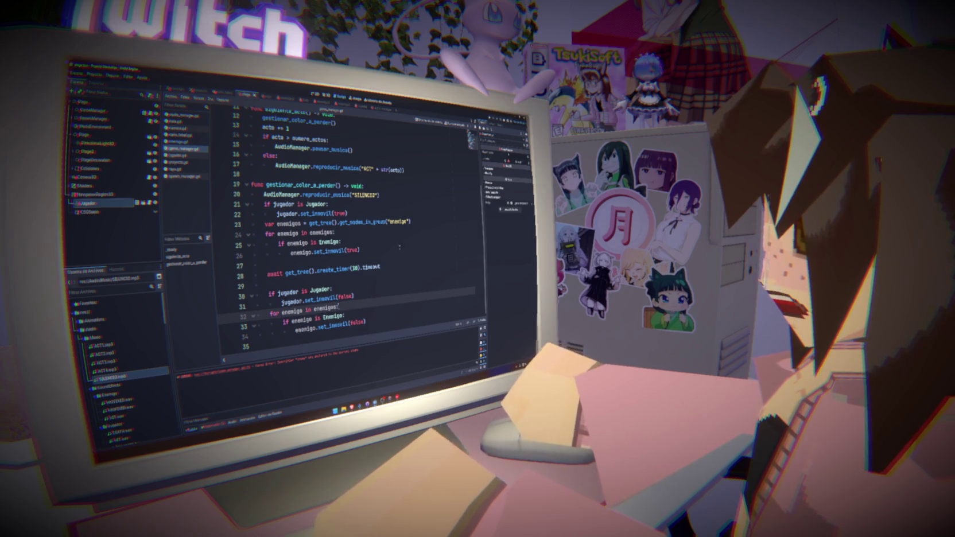
- Search the script for 'true', close the search and debugger, then open the projectile script
key("ctrl+f")
key("Return")
key("Return")
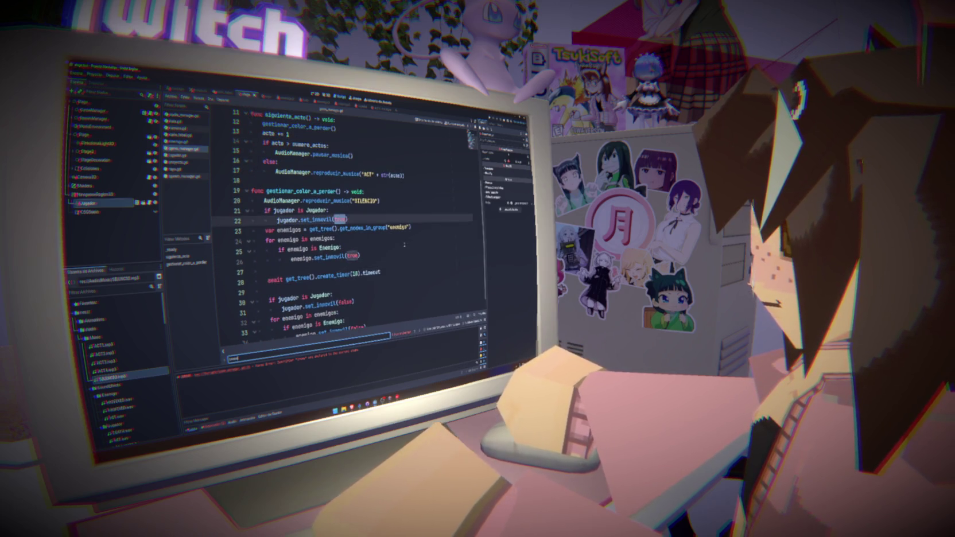
scroll(403, 250, "down", 1)
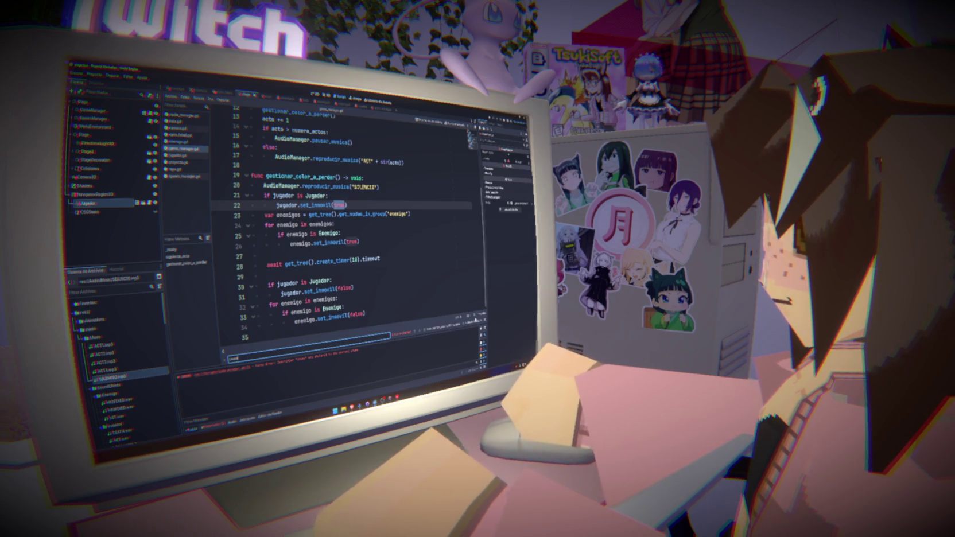
key("Escape")
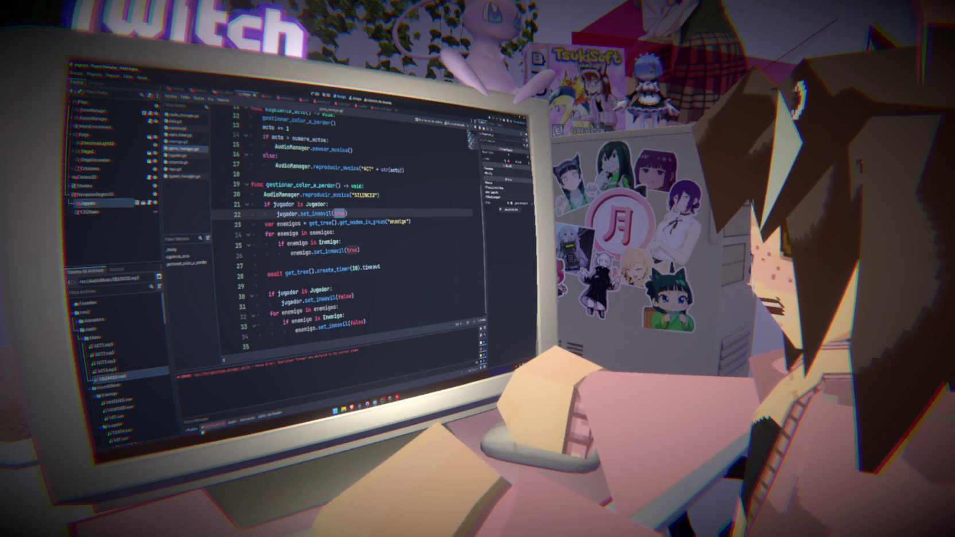
key("F5")
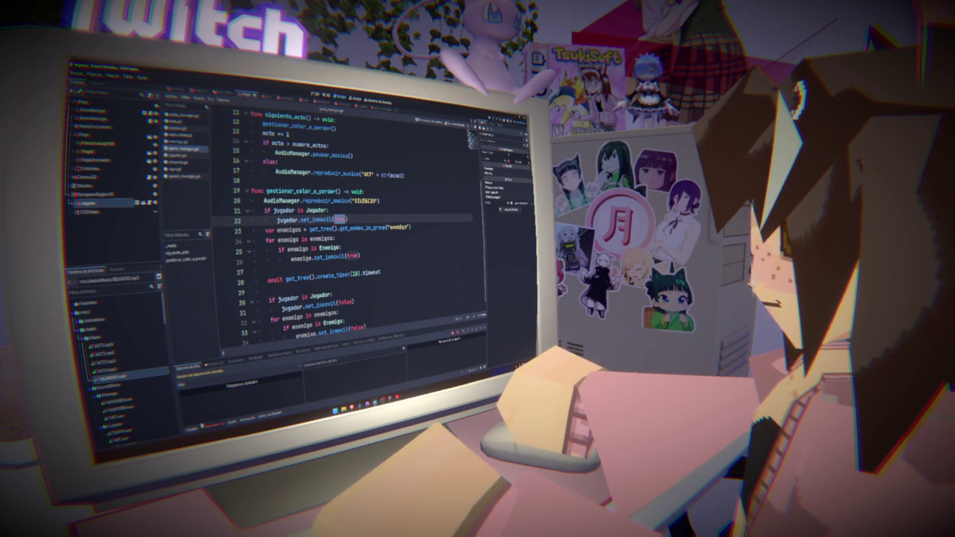
left_click(434, 294)
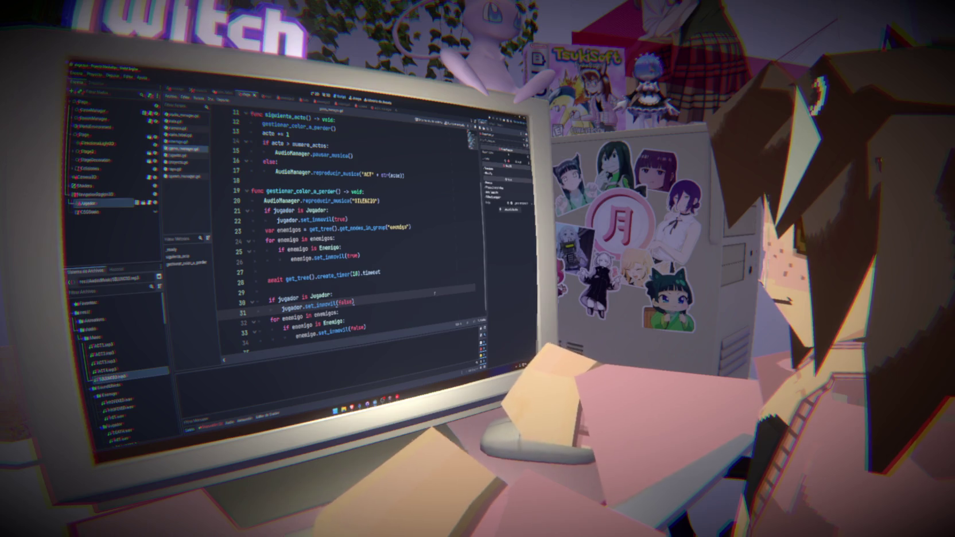
left_click(179, 163)
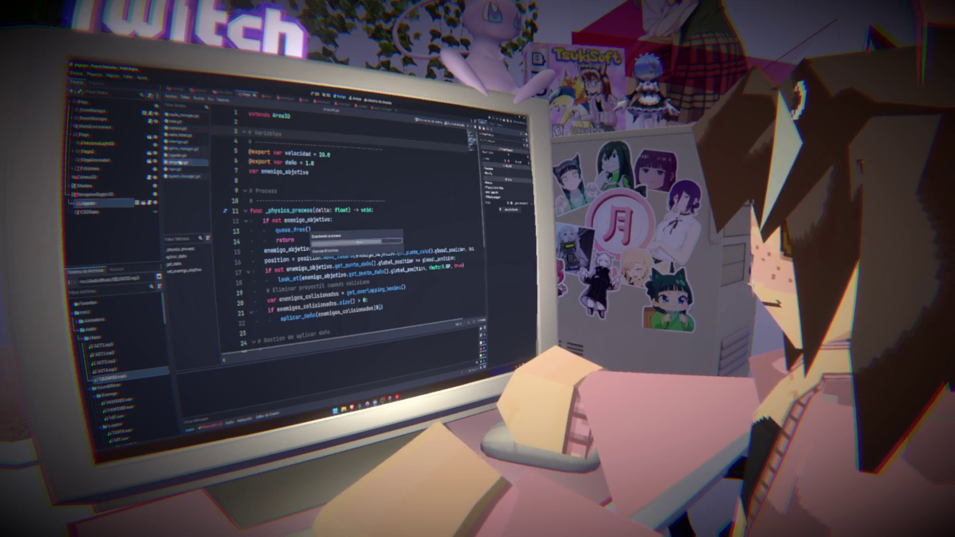
- From the audio manager script, run the game with F5 and stop it
key("Up")
key("Up")
key("Up")
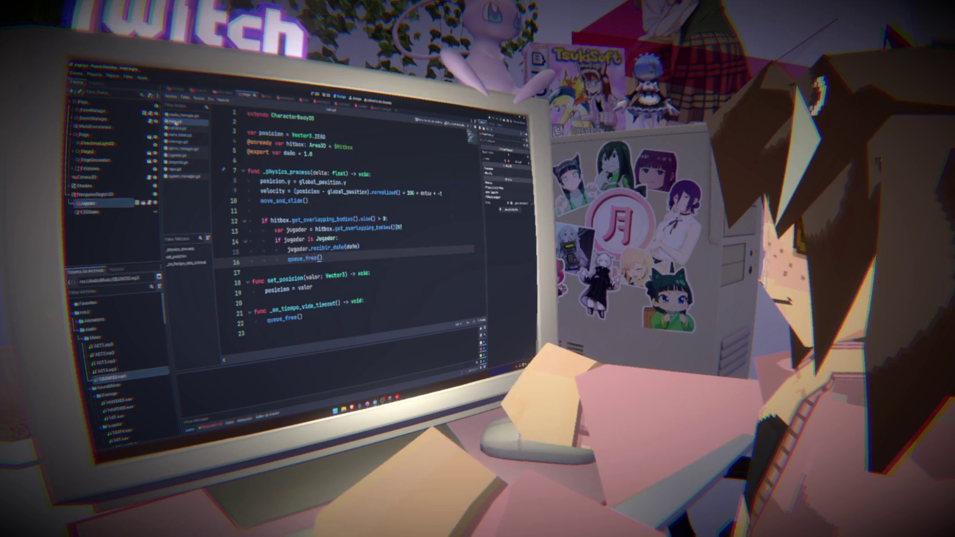
left_click(182, 115)
key("F5")
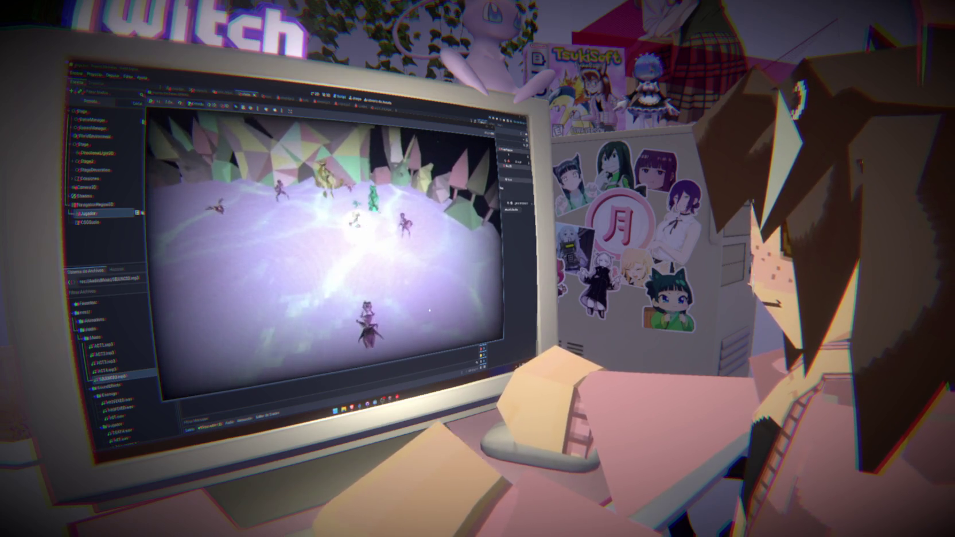
key("F8")
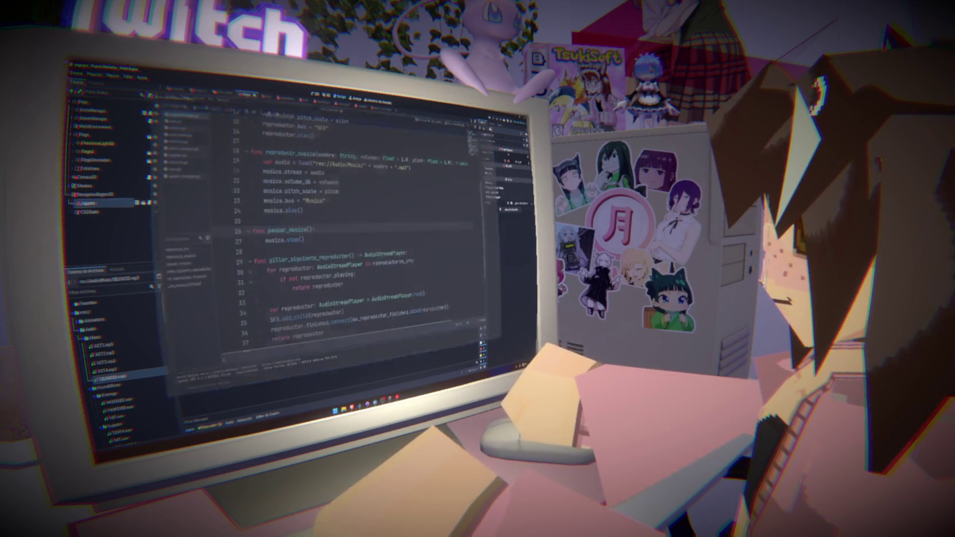
- Open jugador.gd and scroll to _on_proyectil_cd_timeout
left_click(179, 154)
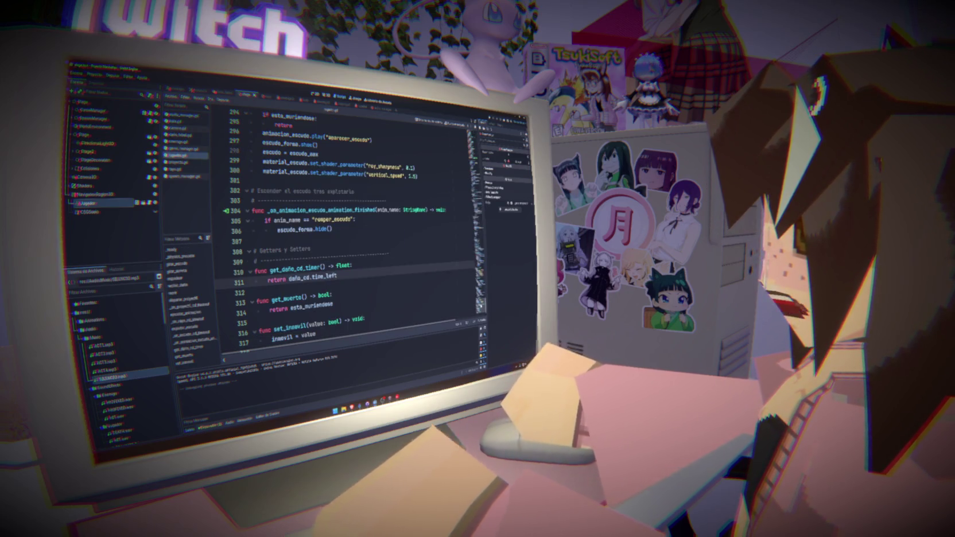
scroll(350, 230, "up", 9)
scroll(350, 230, "up", 7)
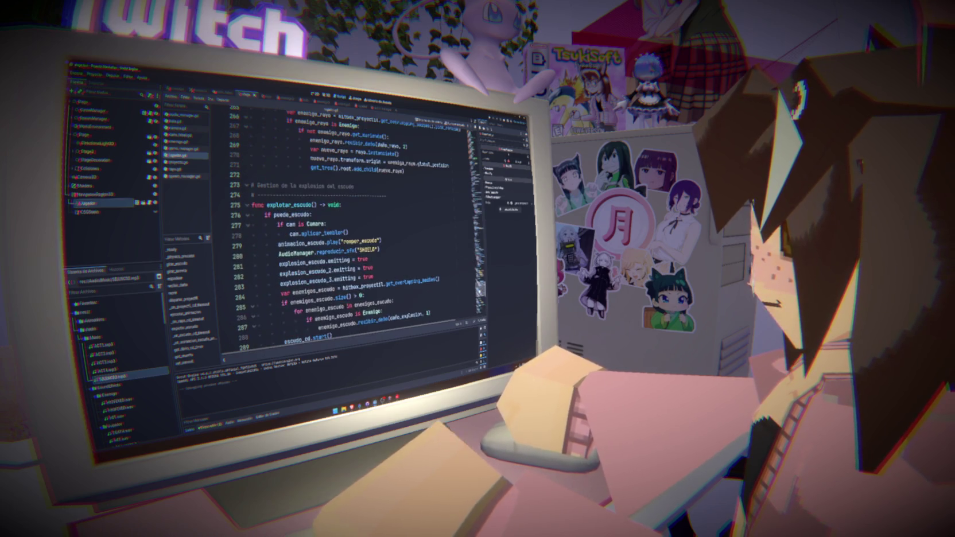
scroll(350, 229, "up", 8)
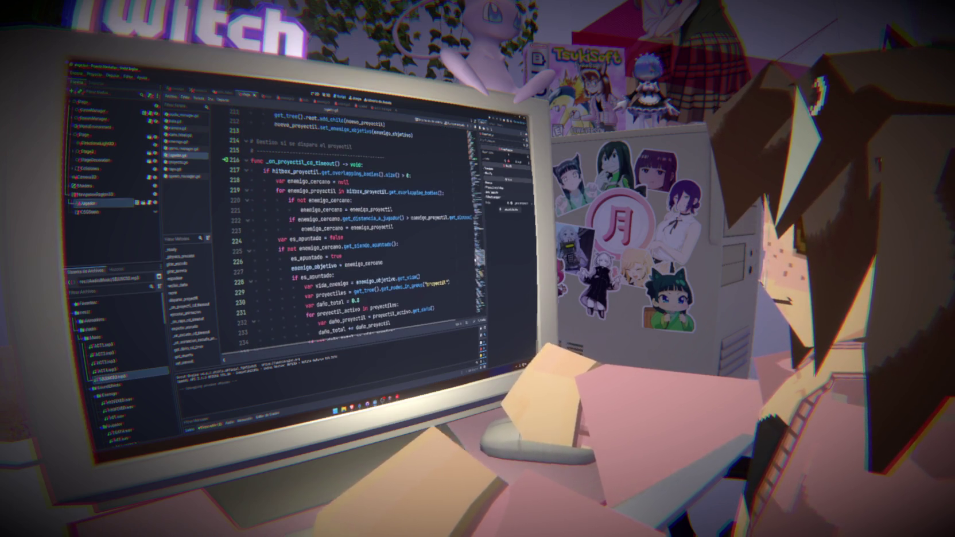
scroll(351, 229, "down", 2)
scroll(350, 230, "up", 5)
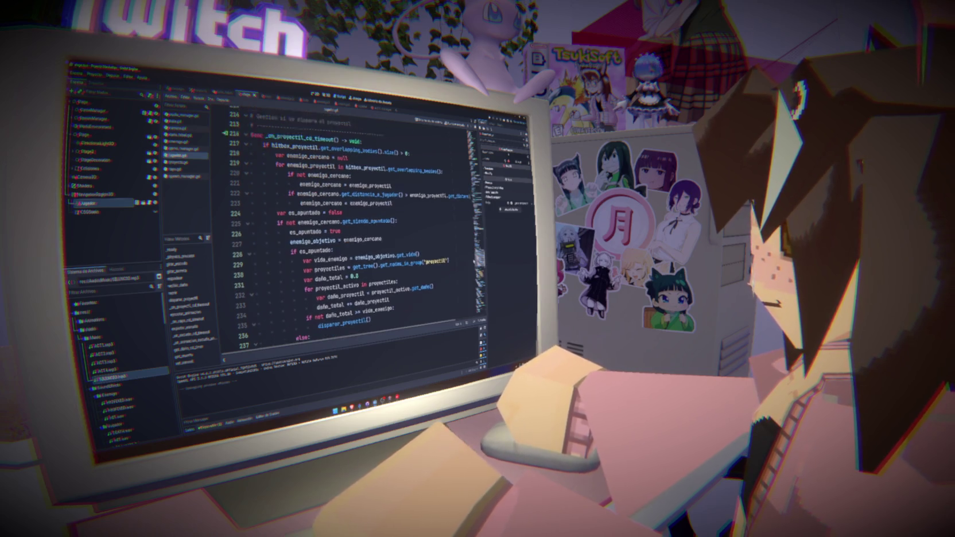
- Add ', 1.0,' arguments to the PROYECTILE sound call on line 208 and test-run the game
left_click(415, 175)
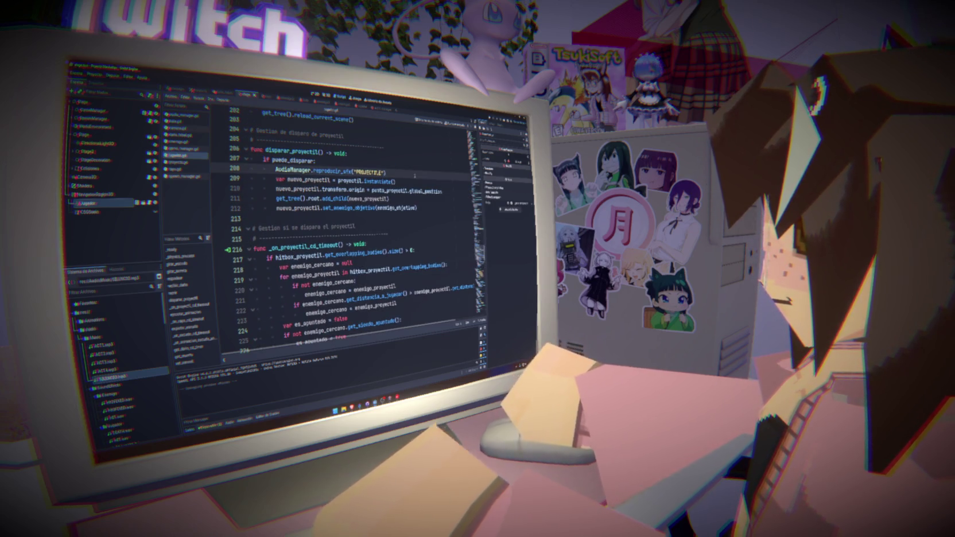
type(", 1.0")
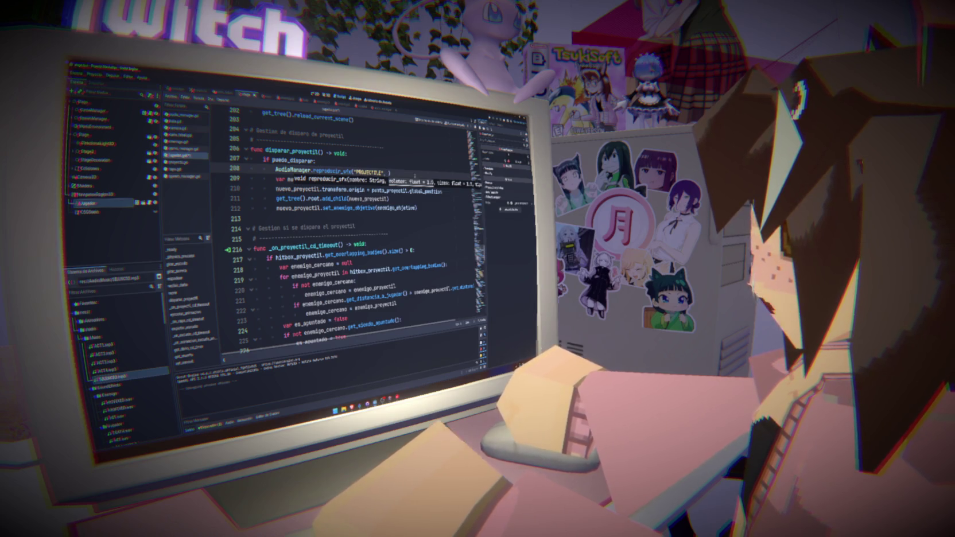
type(", 1.3")
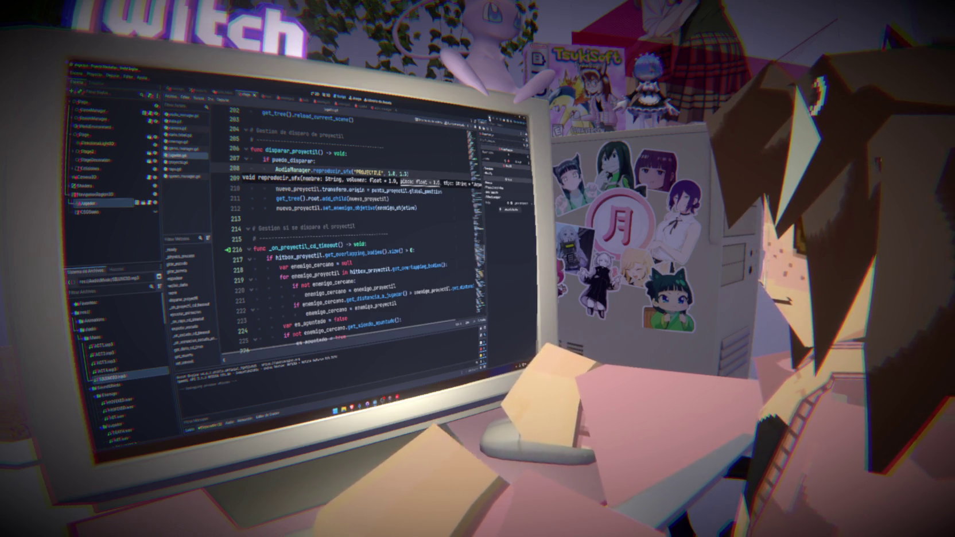
left_click(491, 118)
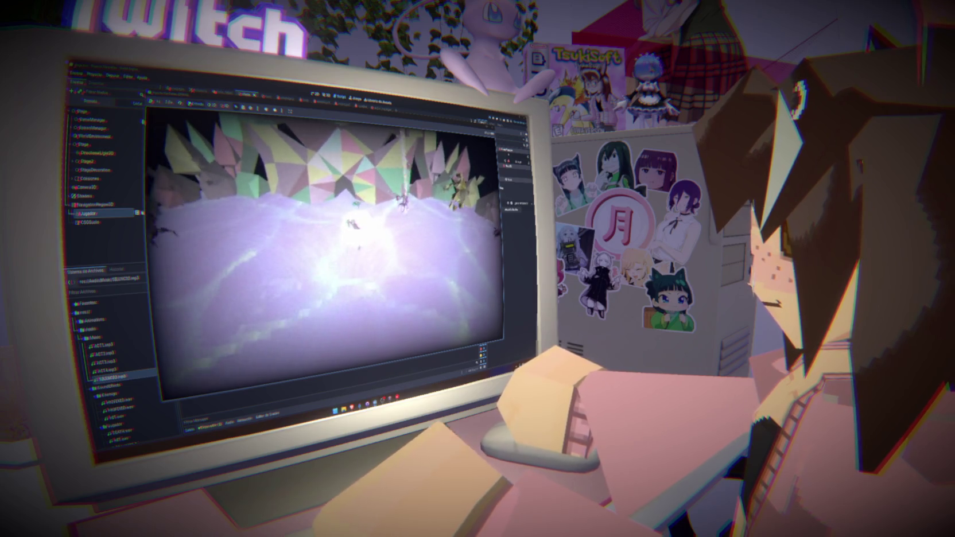
key("F8")
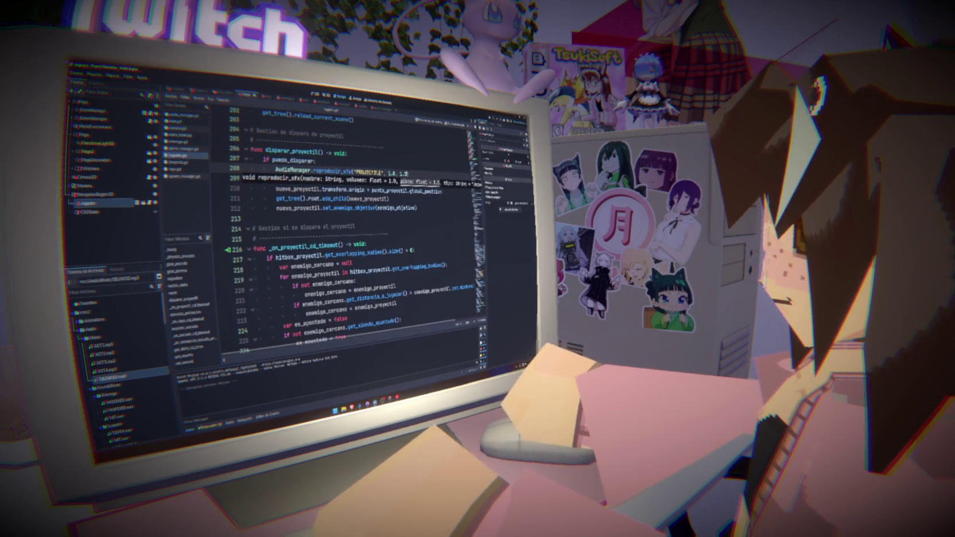
- Change that 1.0 argument to 0. and rerun the game several times to hear it
double_click(390, 173)
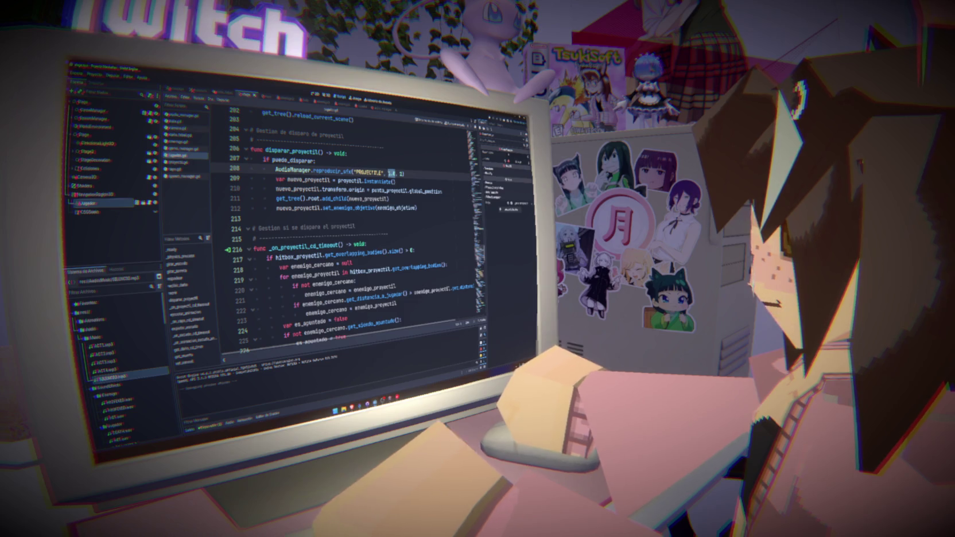
type("0.")
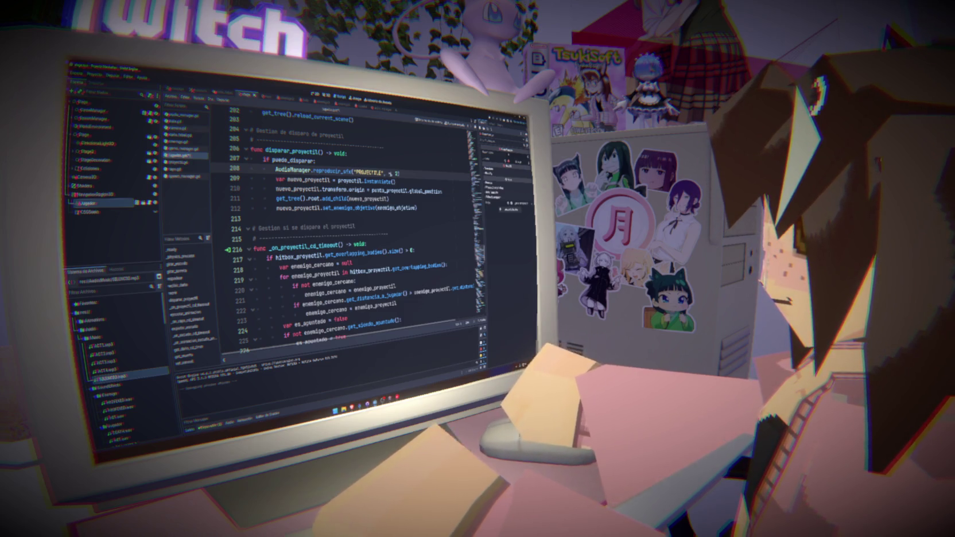
key("F5")
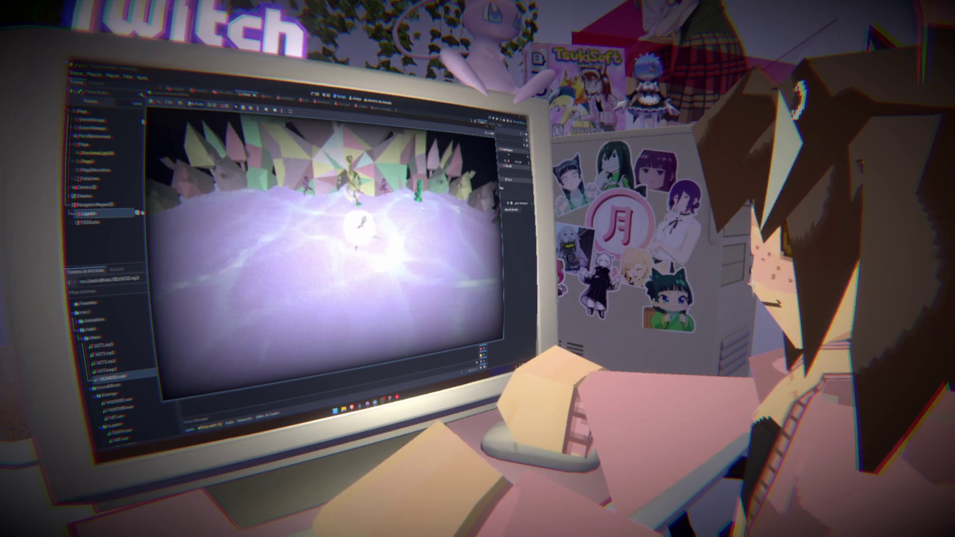
key("F8")
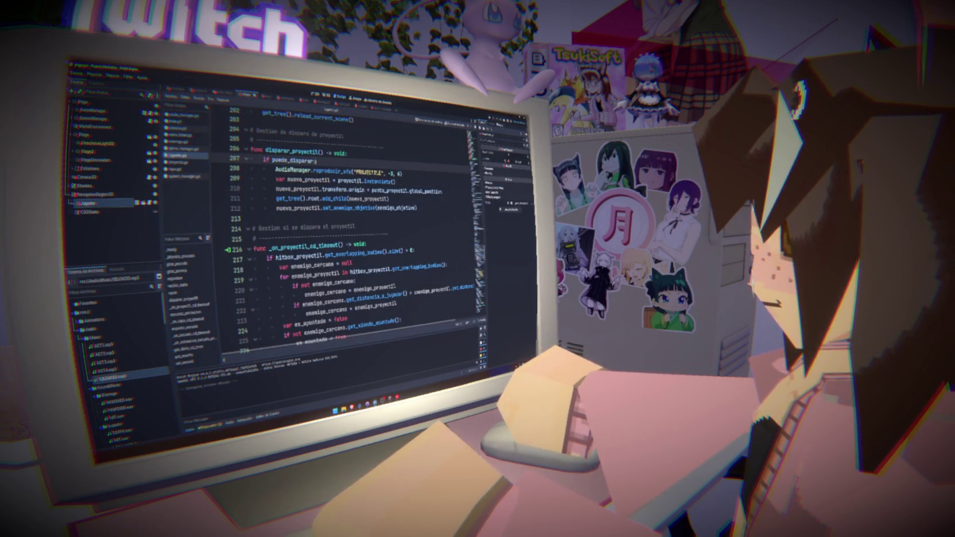
key("F5")
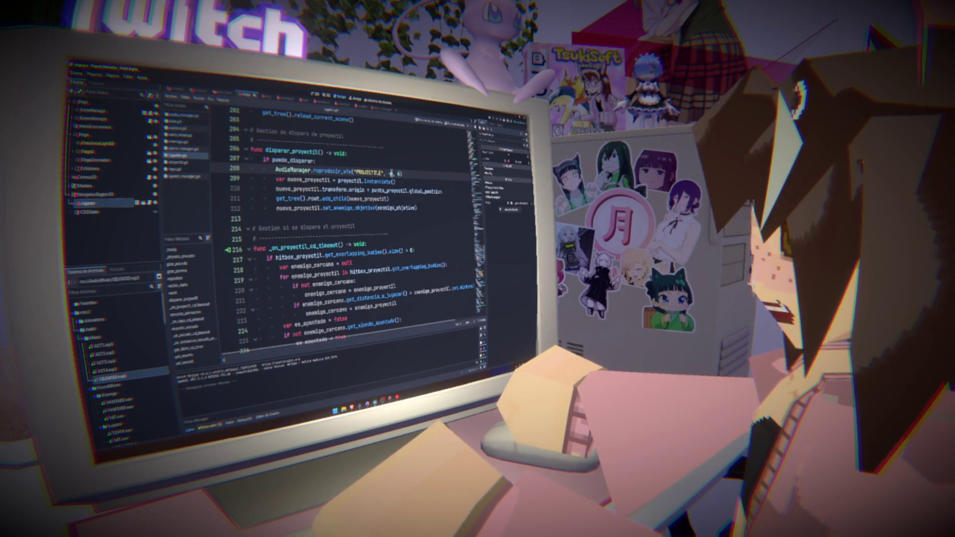
key("F5")
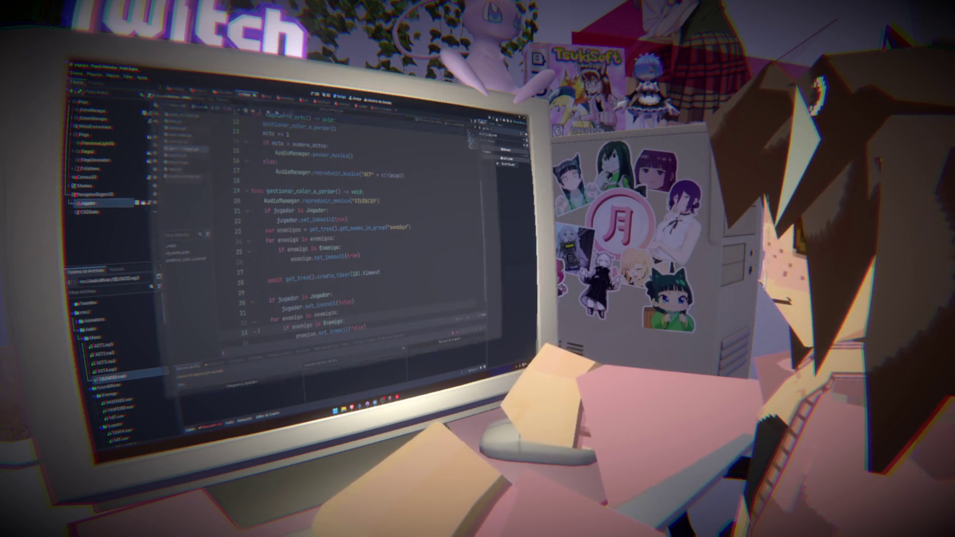
- End the game session and check the run's reported errors around the SILENCIO music call
left_click(413, 271)
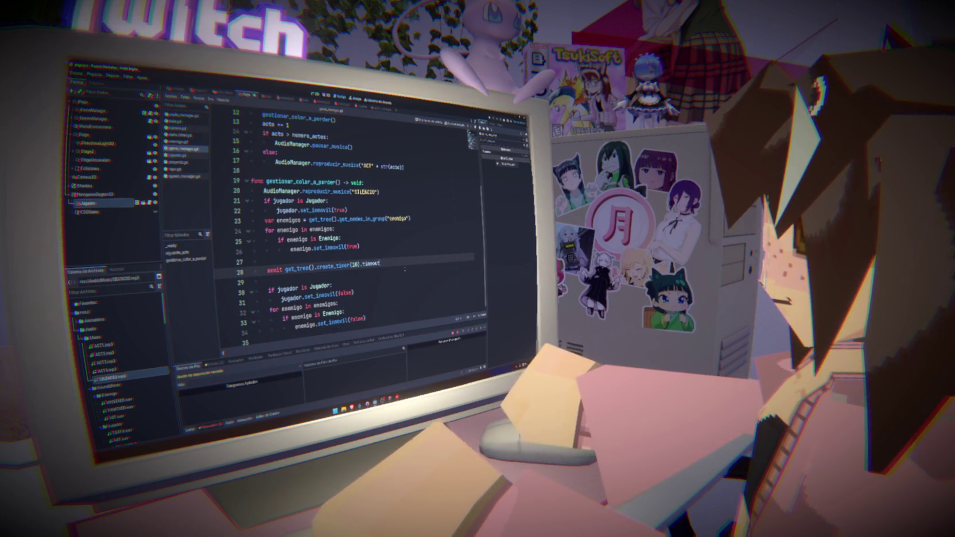
left_click_drag(379, 191, 263, 191)
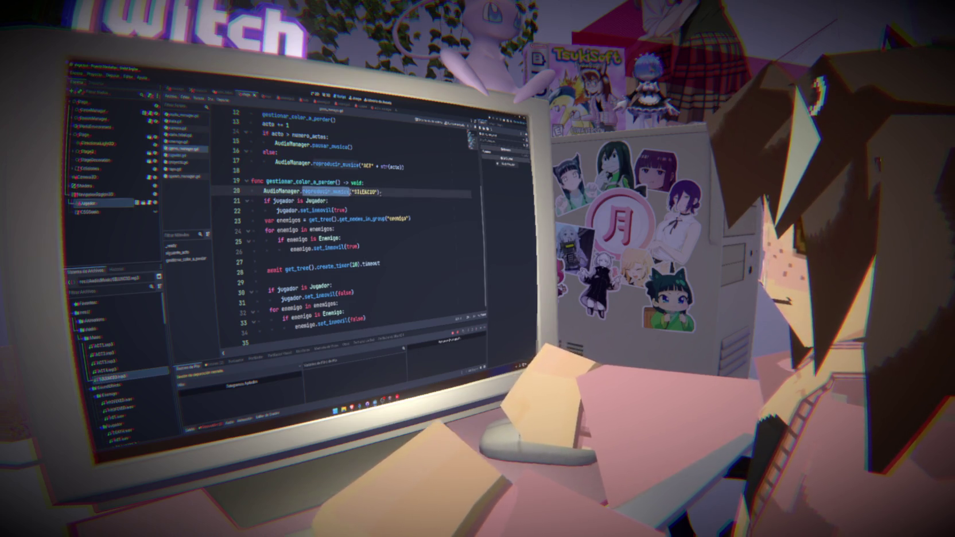
double_click(365, 191)
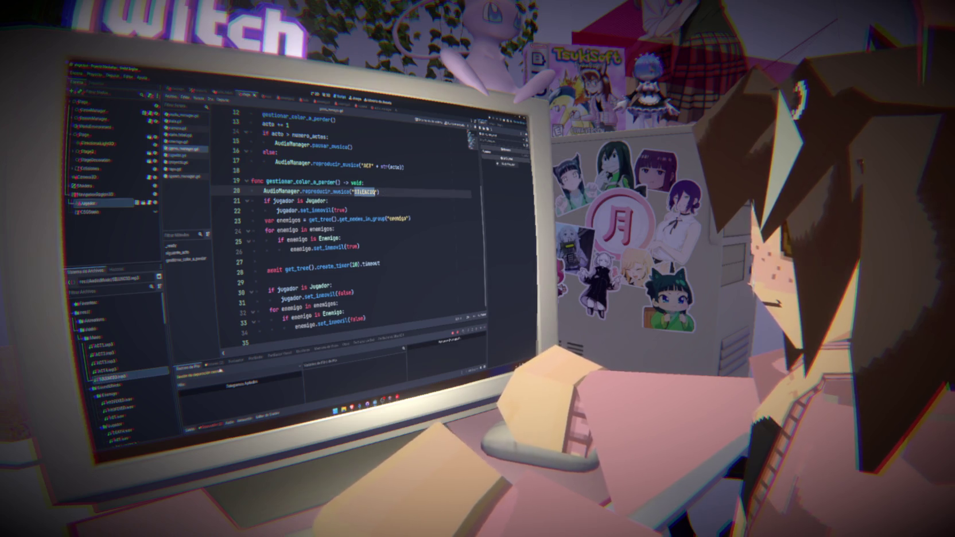
left_click(213, 364)
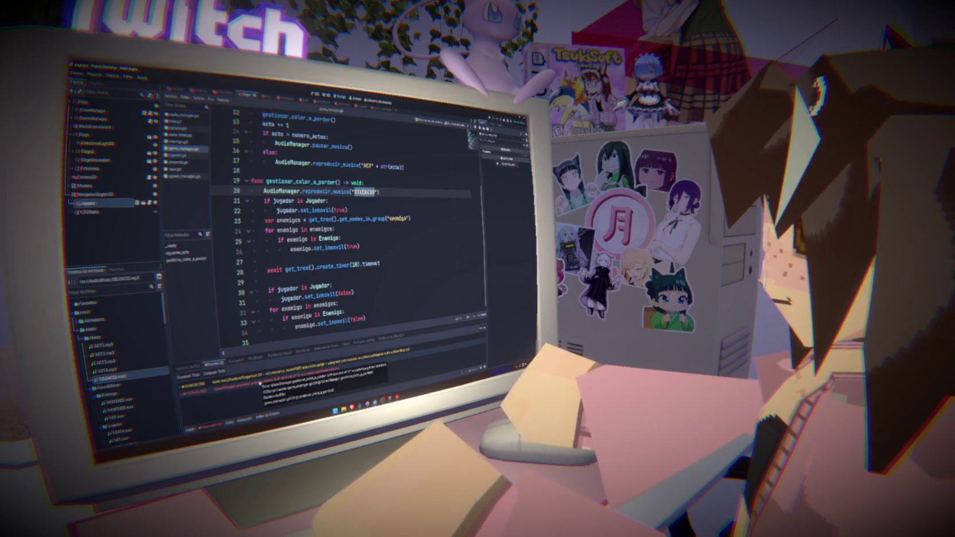
mouse_move(276, 380)
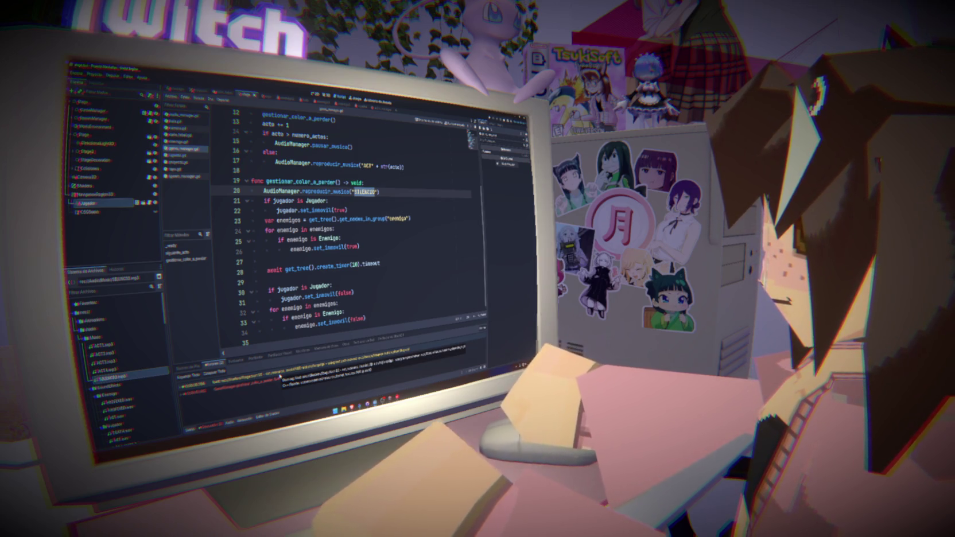
- Copy the line 23 enemy group lookup, paste it as new line 32, and save
left_click(410, 293)
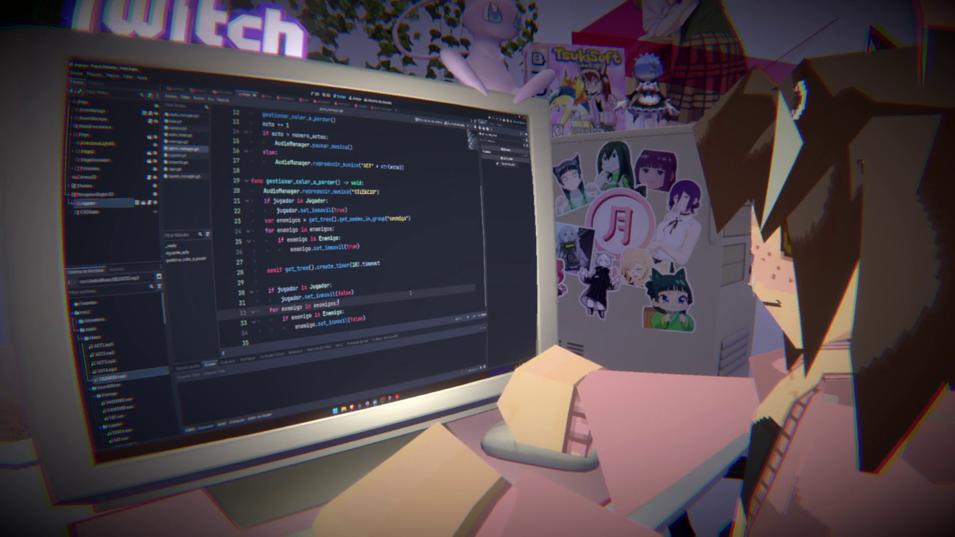
left_click(402, 265)
left_click_drag(411, 219, 264, 219)
key("ctrl+c")
left_click(374, 294)
key("Return")
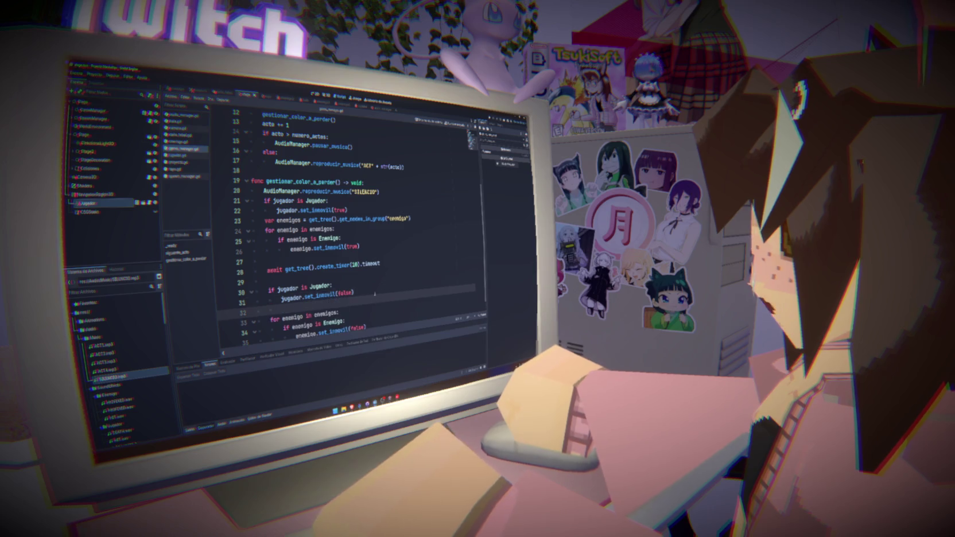
key("ctrl+v")
key("ctrl+s")
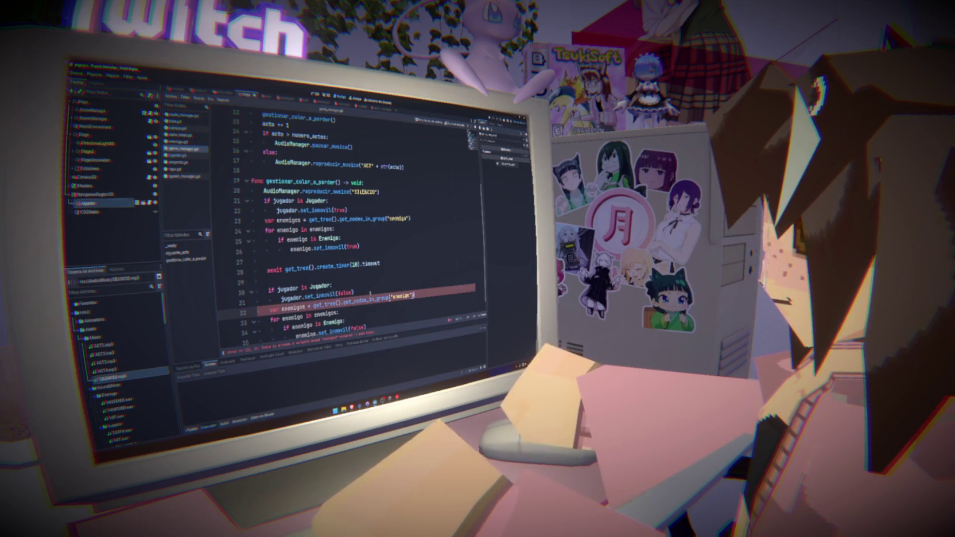
- Remove 'var' from line 32 so it reassigns enemigos
left_click(282, 308)
key("BackSpace")
key("BackSpace")
key("BackSpace")
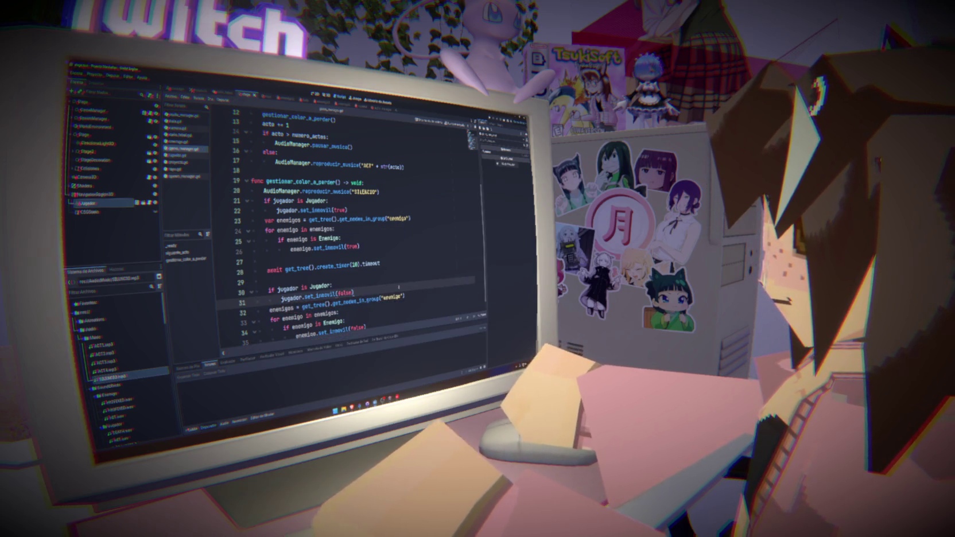
scroll(398, 286, "down", 1)
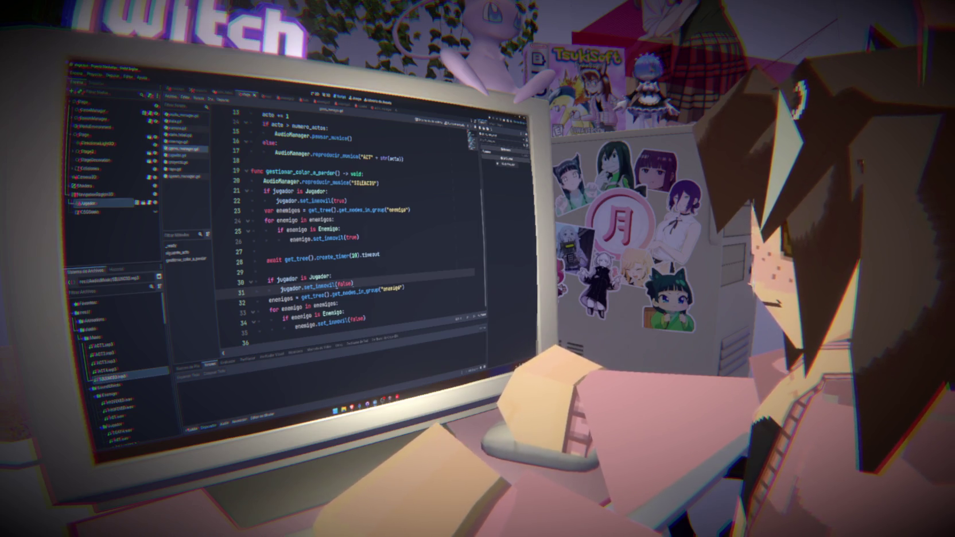
scroll(345, 230, "up", 3)
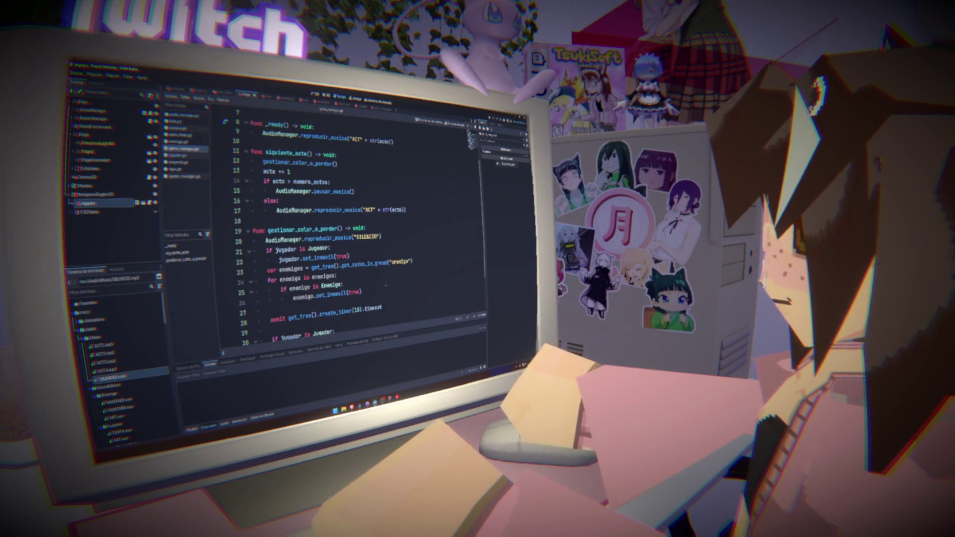
double_click(367, 236)
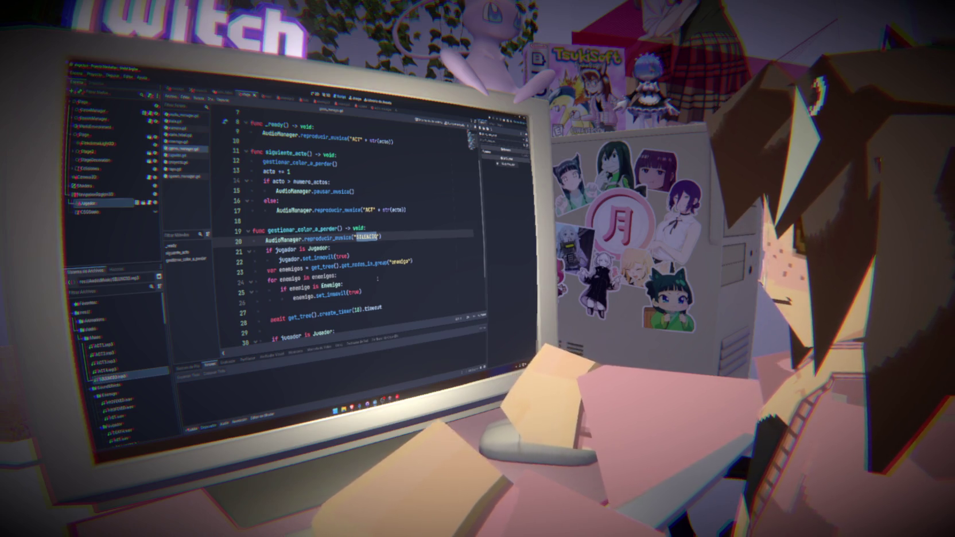
type("SILENCIO")
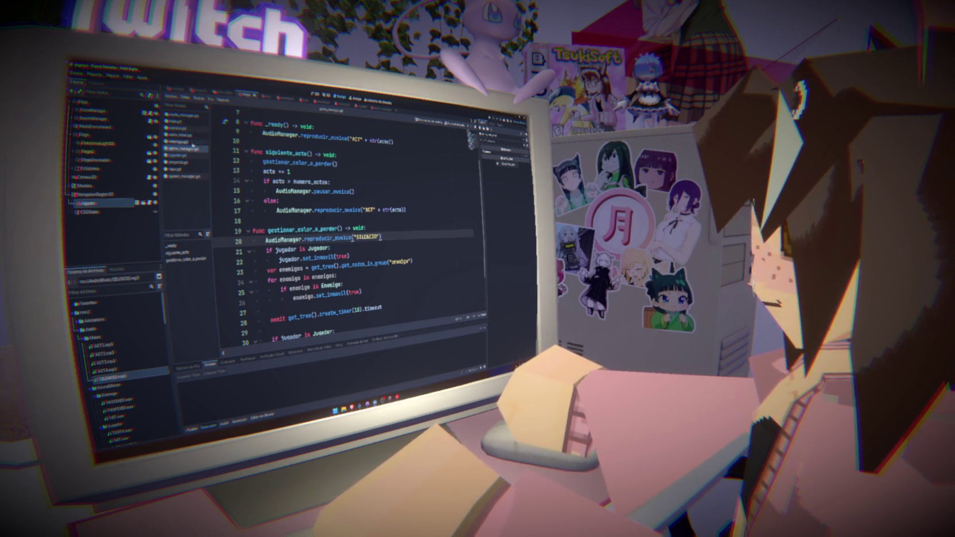
left_click(178, 116)
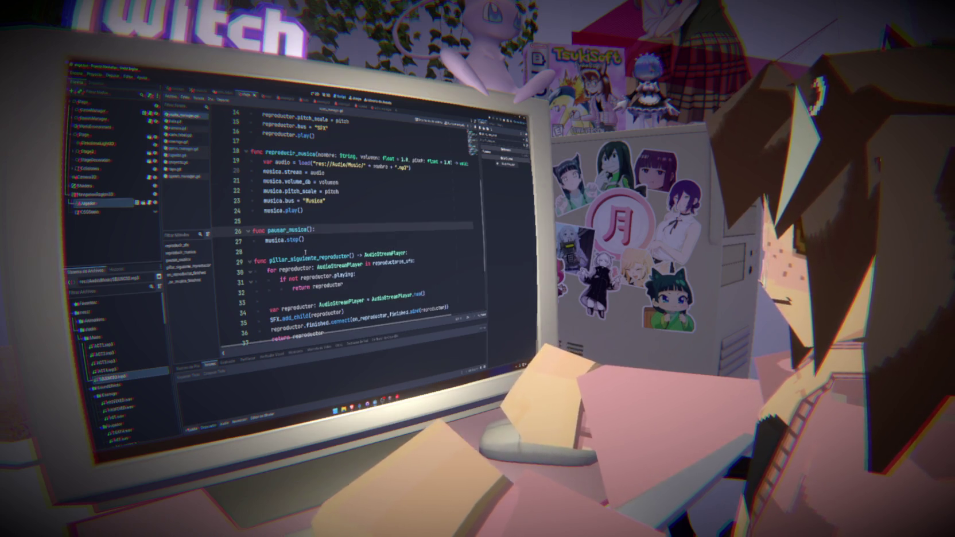
scroll(305, 252, "up", 2)
left_click_drag(250, 182, 305, 240)
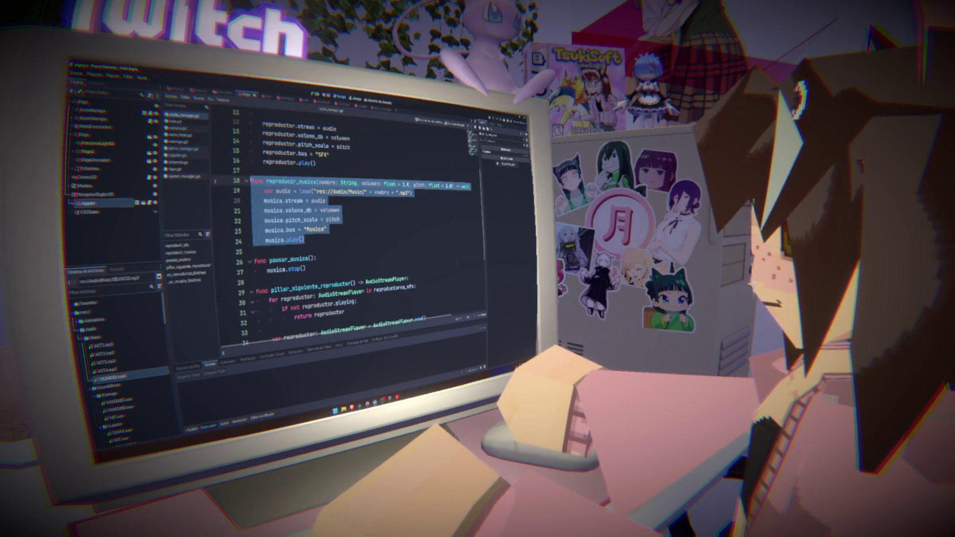
scroll(352, 220, "up", 1)
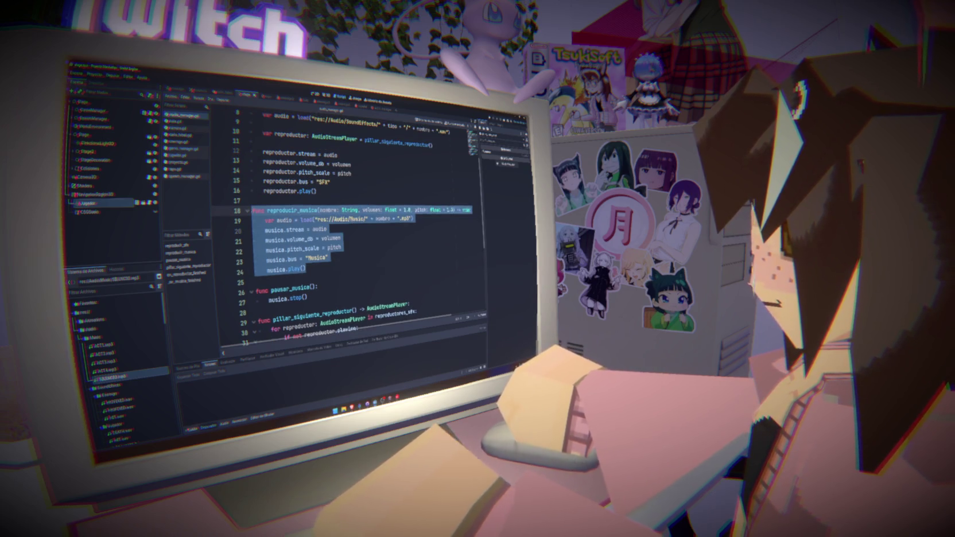
left_click(295, 270)
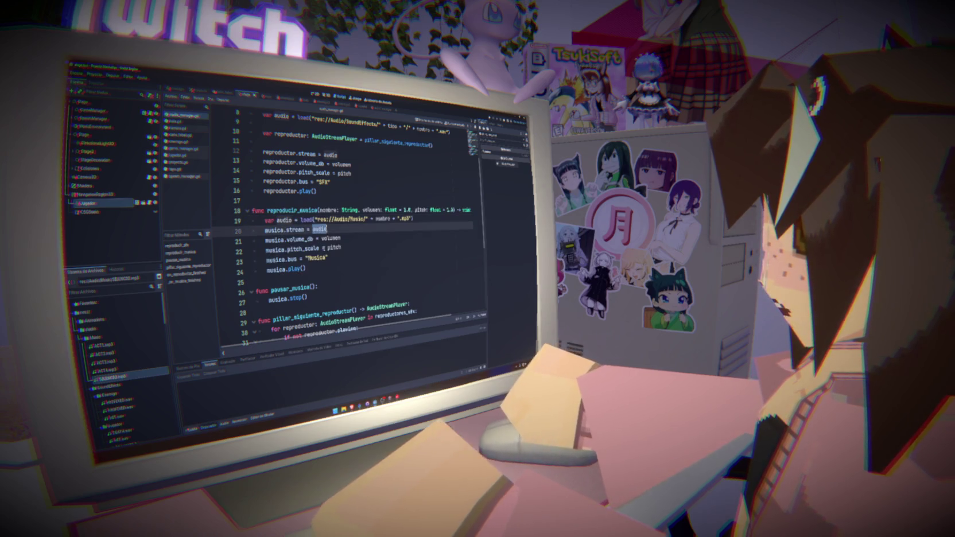
double_click(295, 269)
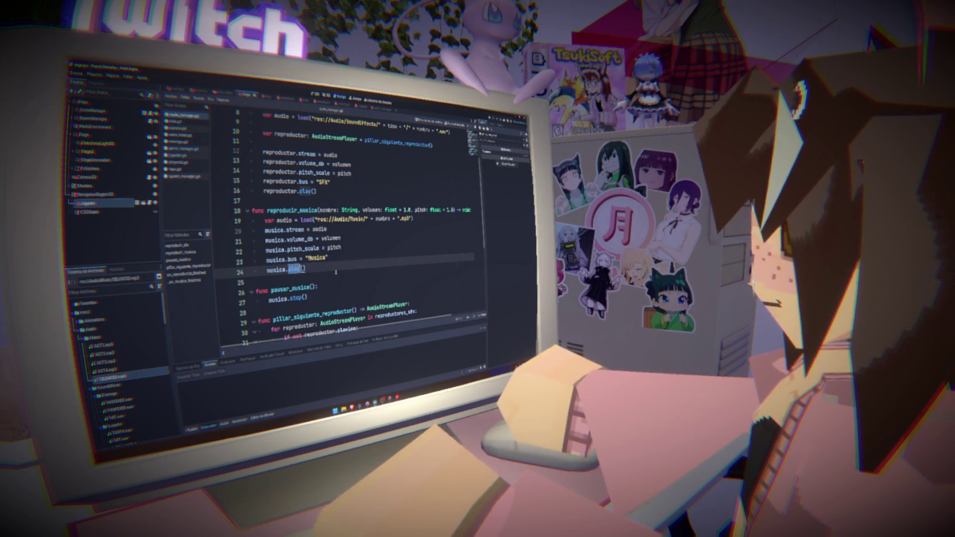
left_click(178, 177)
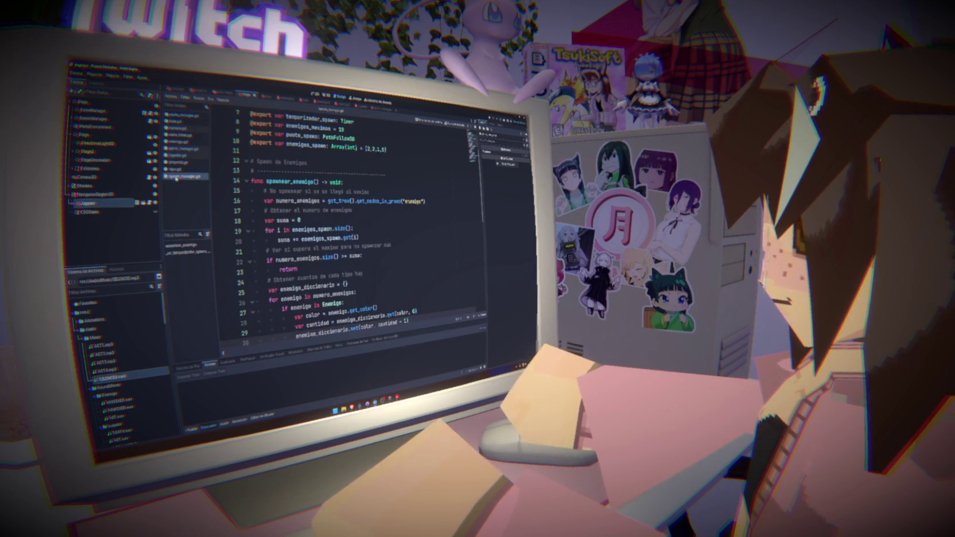
scroll(345, 257, "down", 9)
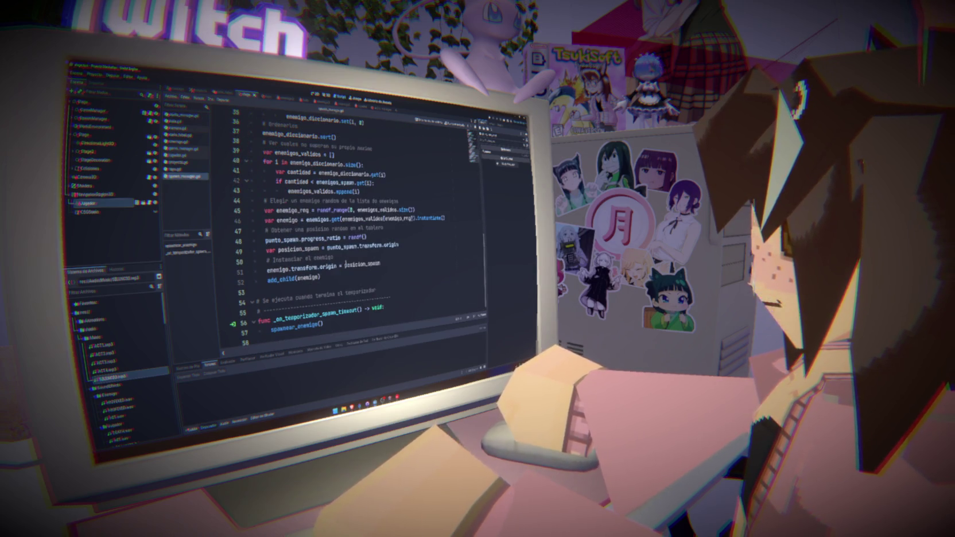
scroll(345, 266, "up", 3)
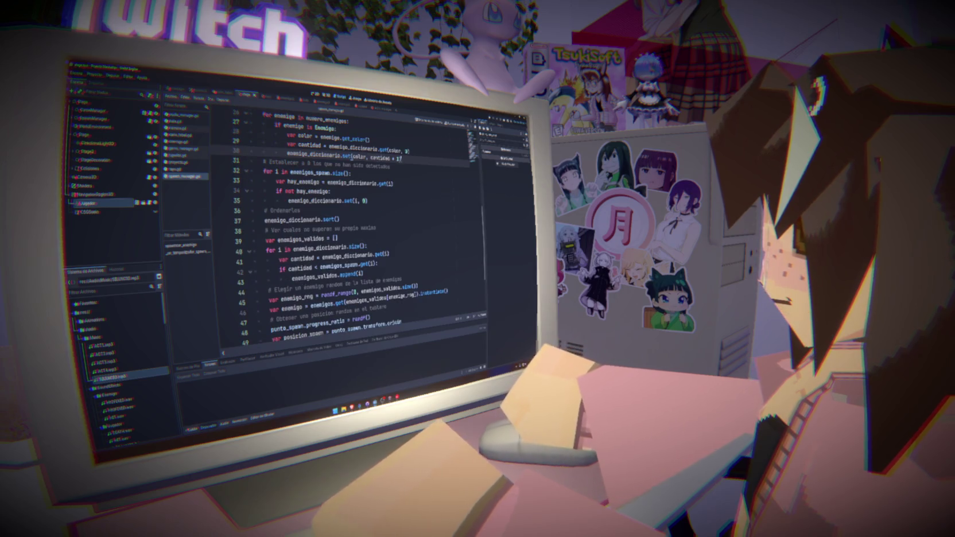
- In game_manager.gd, put 'await' before gestionar_color_a_perder() on line 12 and run the game
scroll(345, 266, "up", 1)
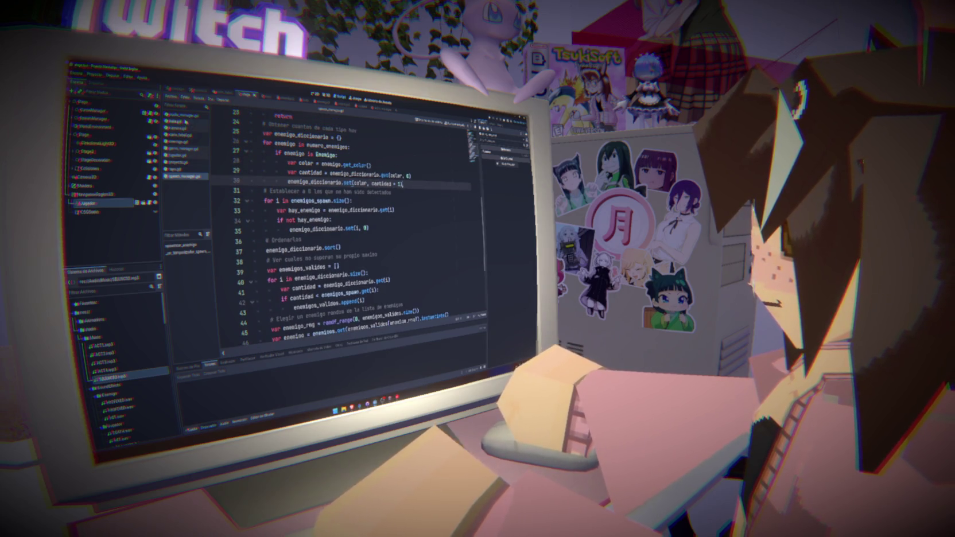
left_click(184, 148)
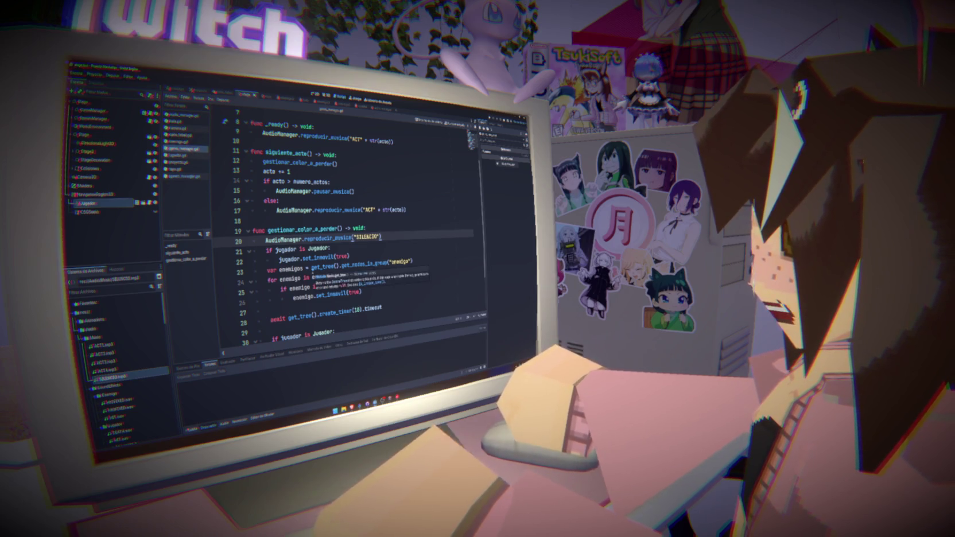
double_click(302, 229)
left_click(263, 163)
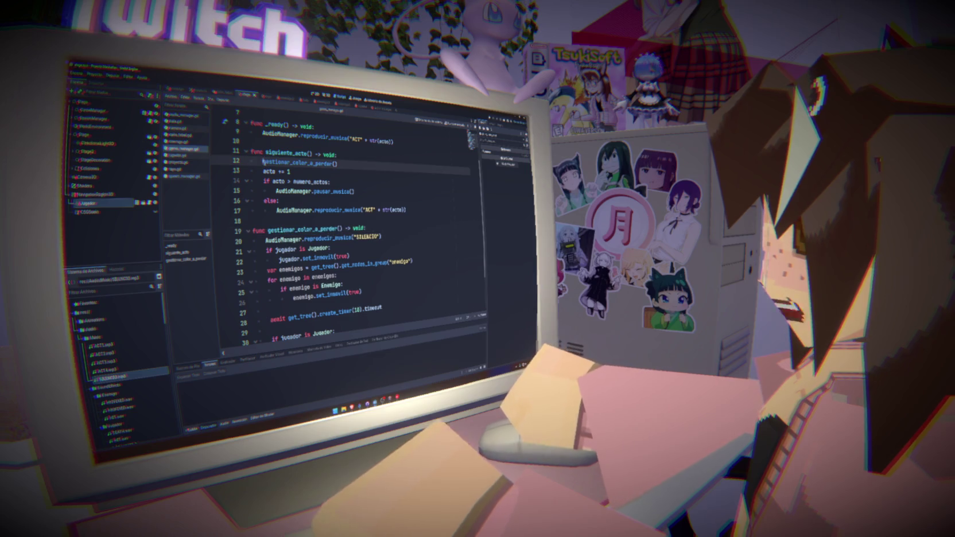
type("await")
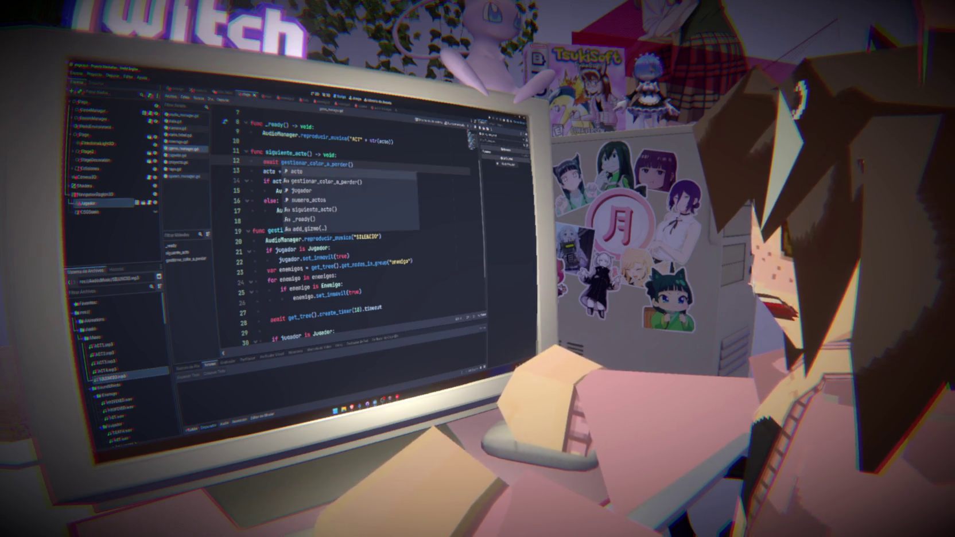
left_click(406, 276)
scroll(394, 272, "up", 2)
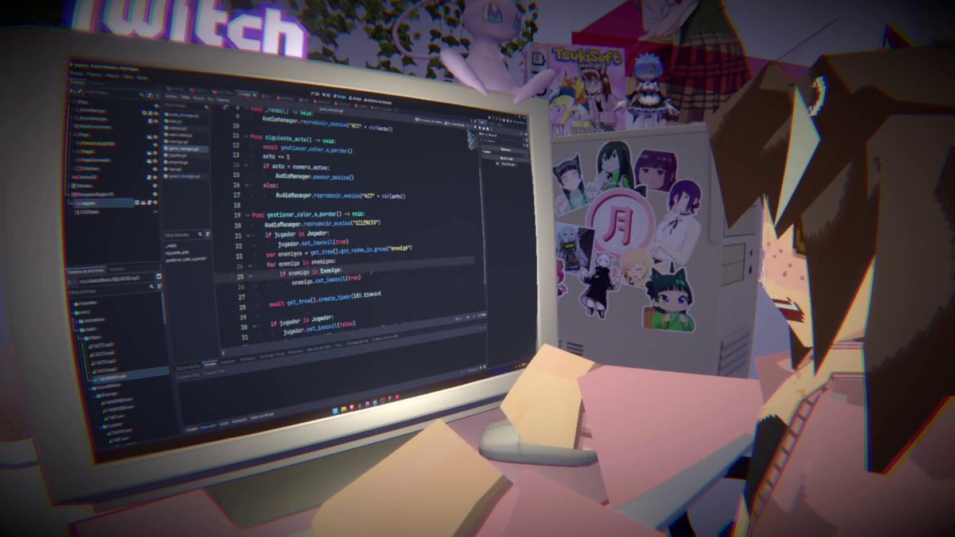
key("F5")
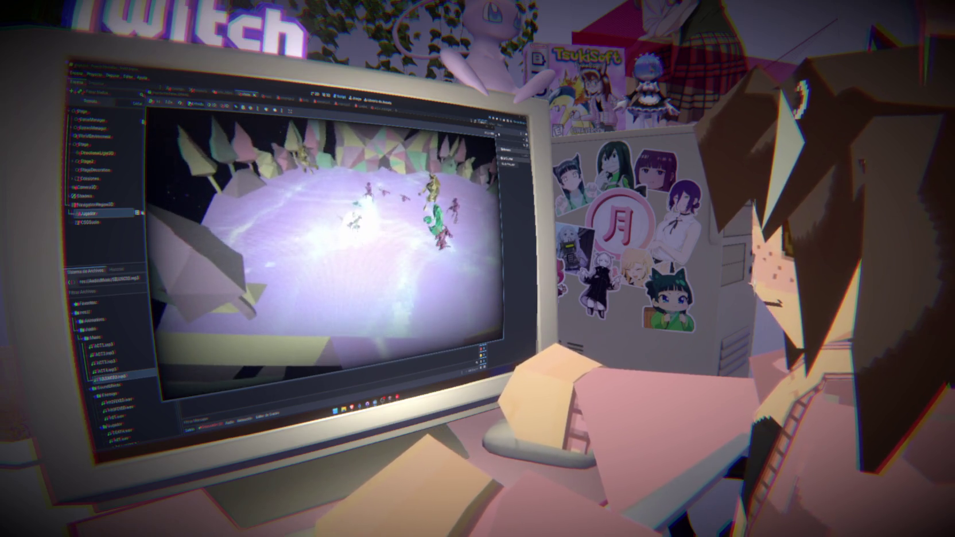
- Stop the test game with F8 and return to the game manager script
key("F8")
scroll(412, 226, "down", 4)
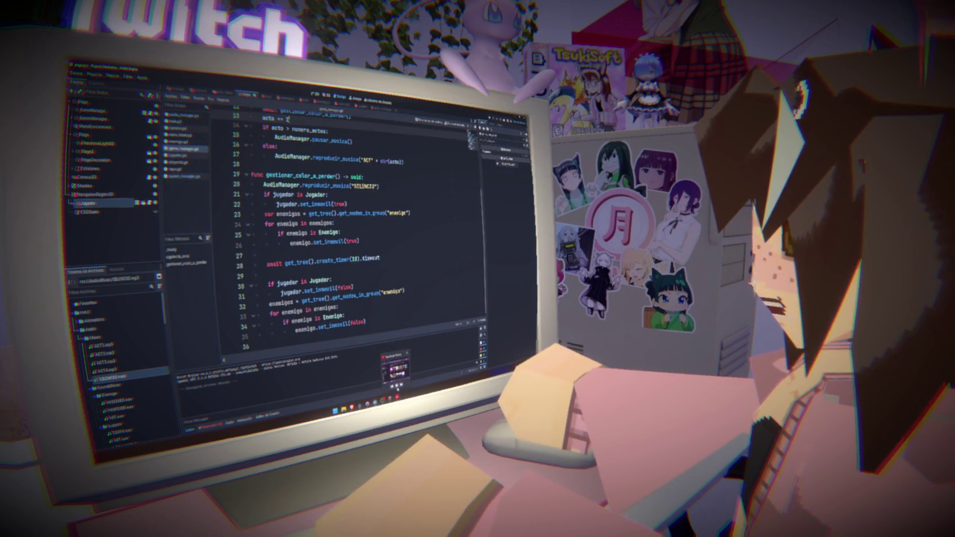
- Review the freeze, timer await and unfreeze lines in gestionar_color_a_perder
left_click(377, 323)
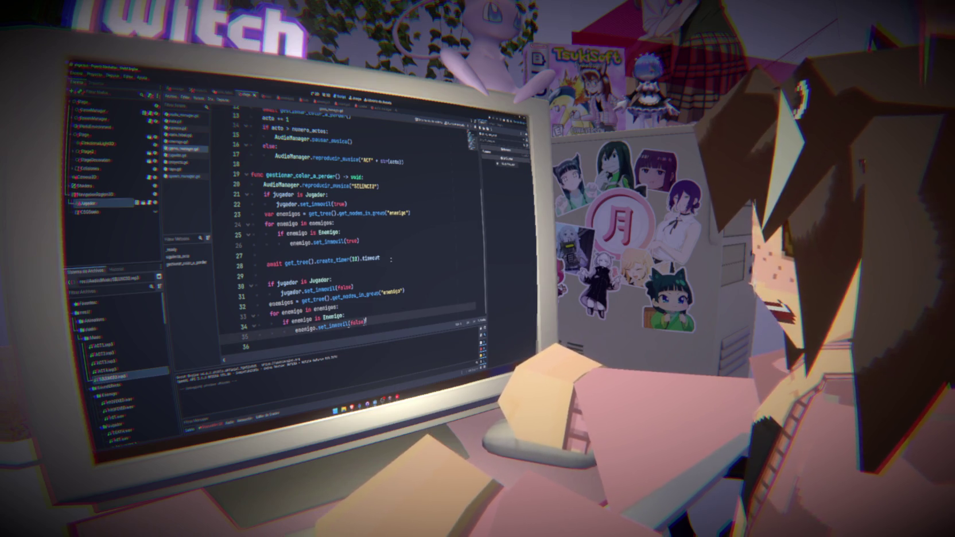
left_click(390, 259)
left_click(380, 240)
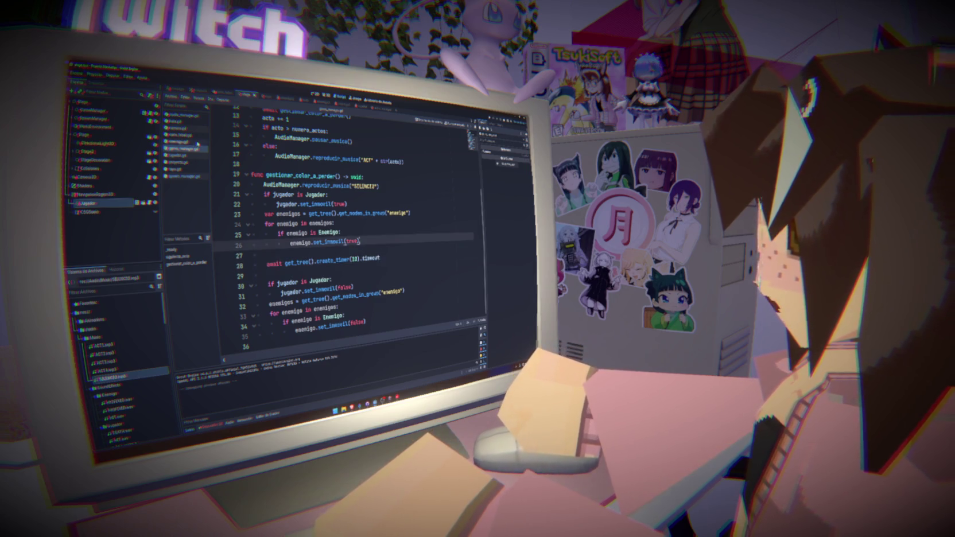
- Look through the spawn_manager and jugador scripts
left_click(190, 178)
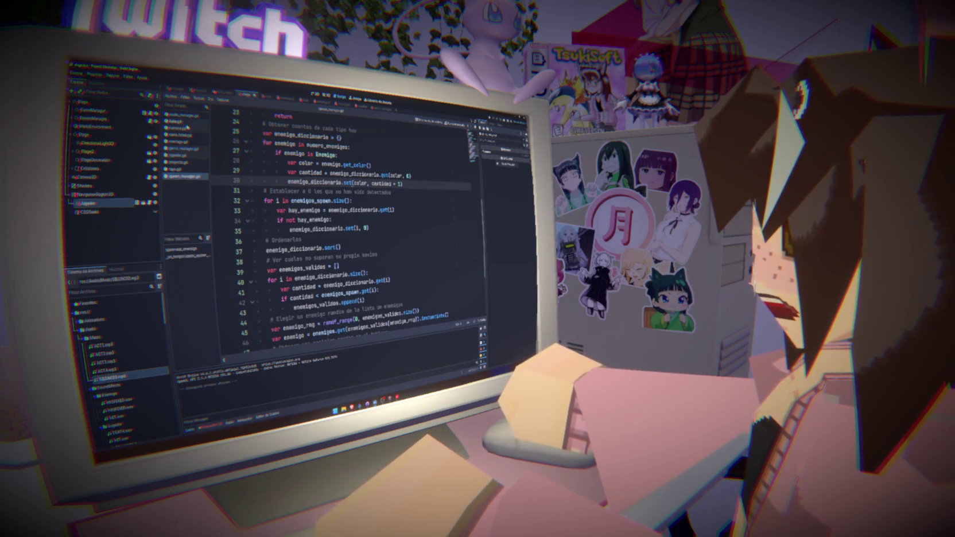
left_click(183, 154)
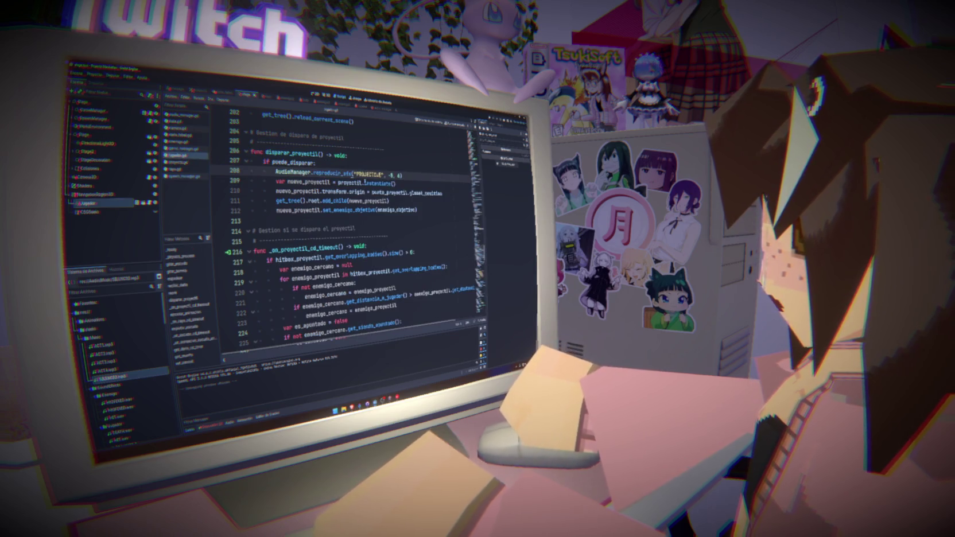
left_click_drag(477, 253, 473, 137)
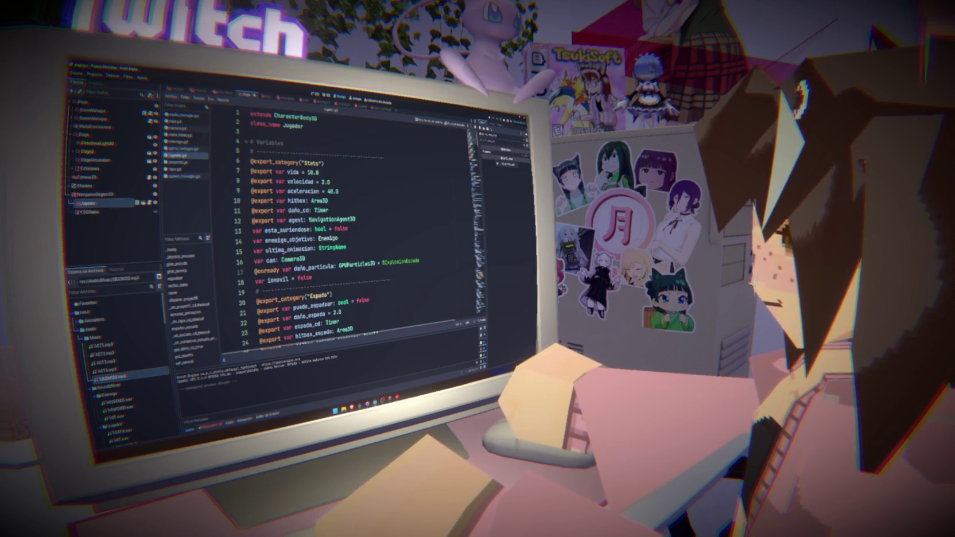
scroll(276, 262, "down", 15)
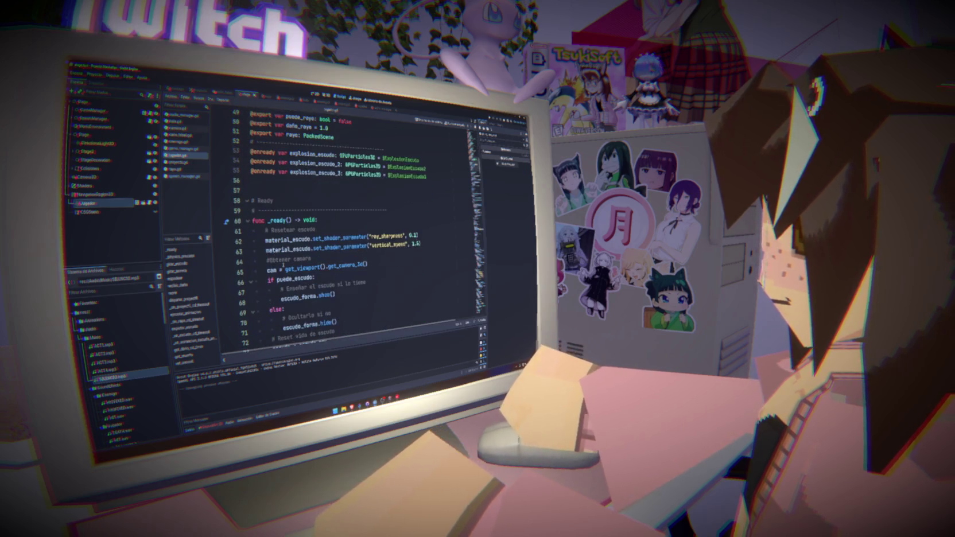
scroll(277, 262, "down", 3)
left_click_drag(296, 240, 245, 233)
- Search jugador.gd for 'puede_' and place the caret after puede_espadear on line 129
left_click(335, 240)
key("ctrl+f")
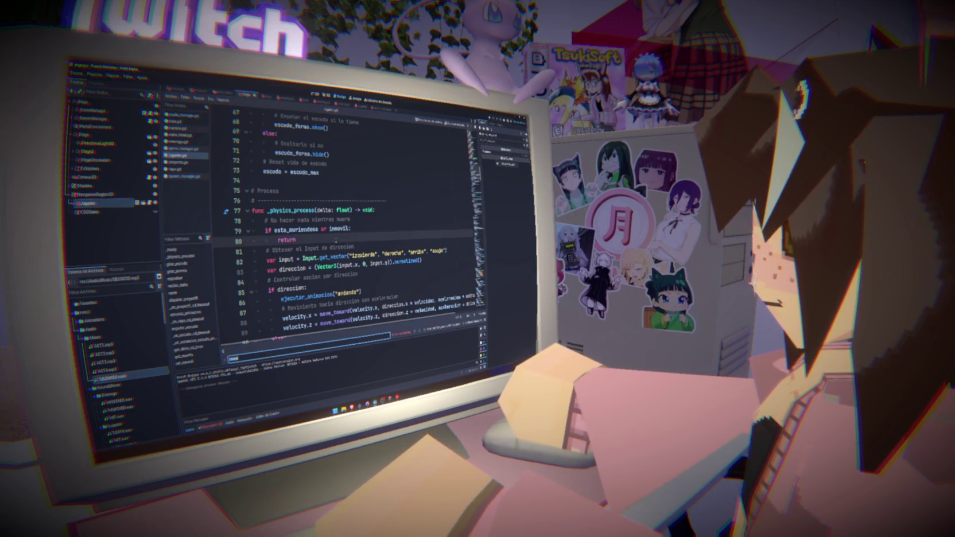
type("puede_")
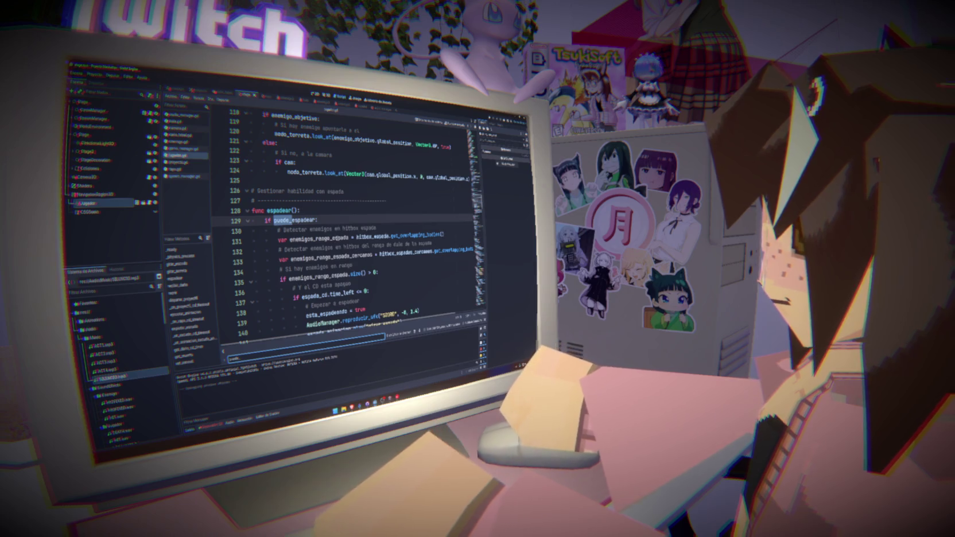
left_click(315, 219)
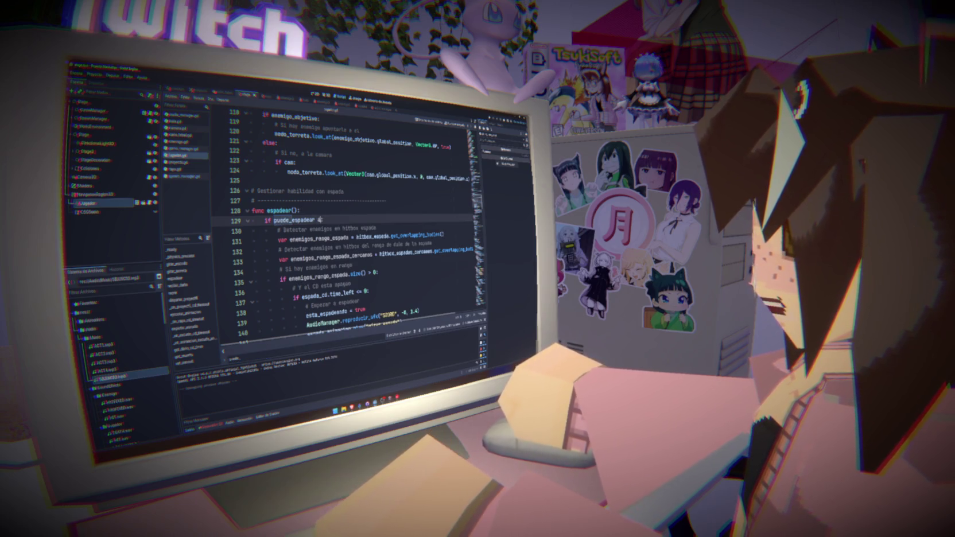
- Rewrite line 129 to read 'if puede_espadear and not inmovil:'
type("and if esta_muriendose or inmovil:")
key("Return")
type("return:")
key("shift+Down")
key("shift+End")
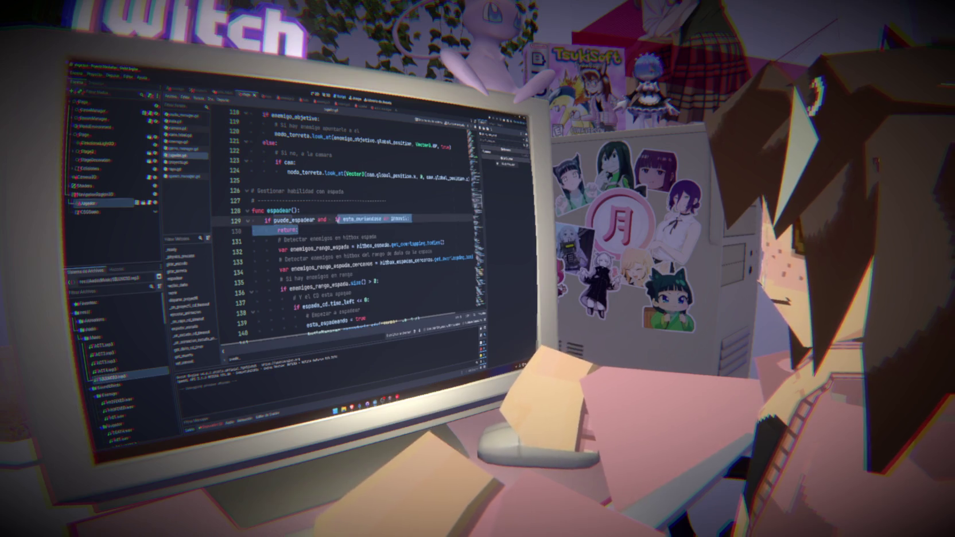
key("BackSpace")
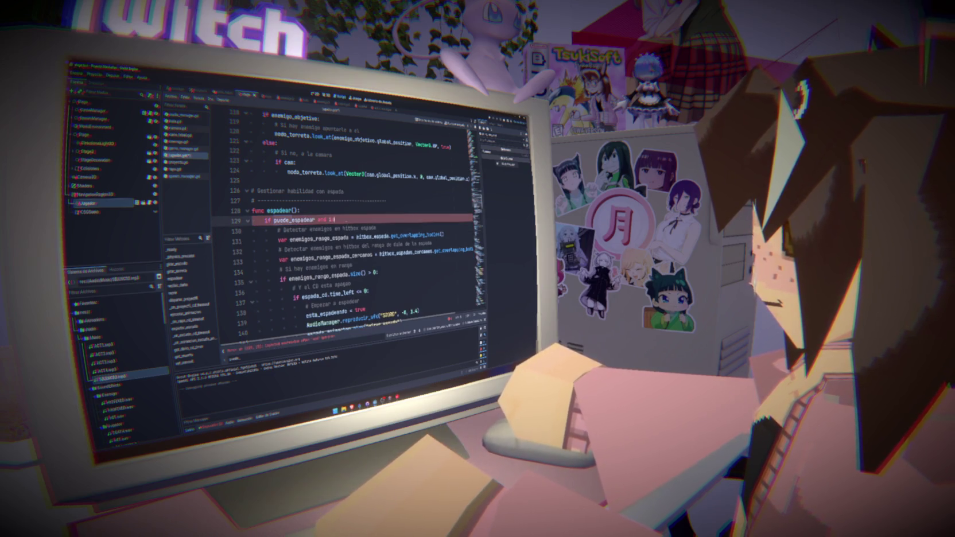
type("inmovil")
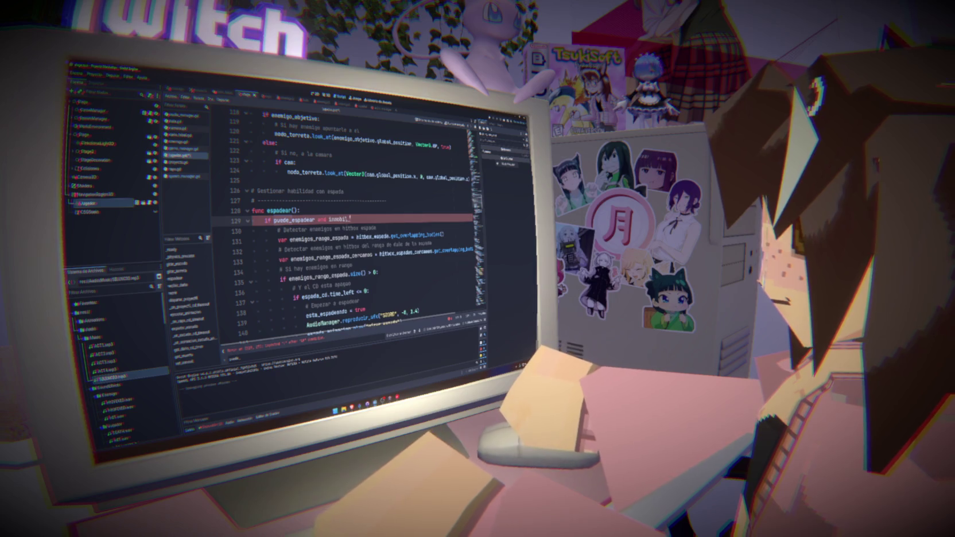
type(":")
key("ctrl+Left")
type("not")
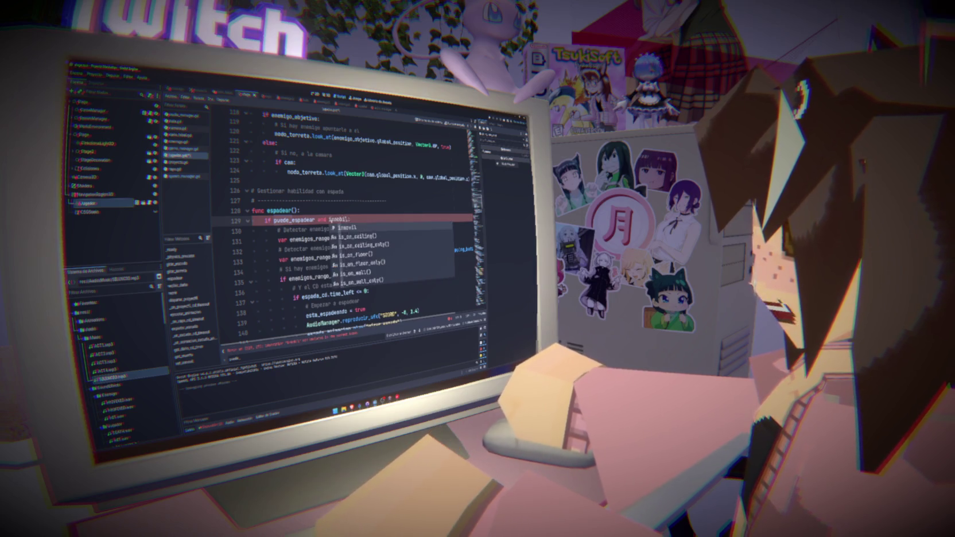
key("BackSpace")
key("BackSpace")
key("BackSpace")
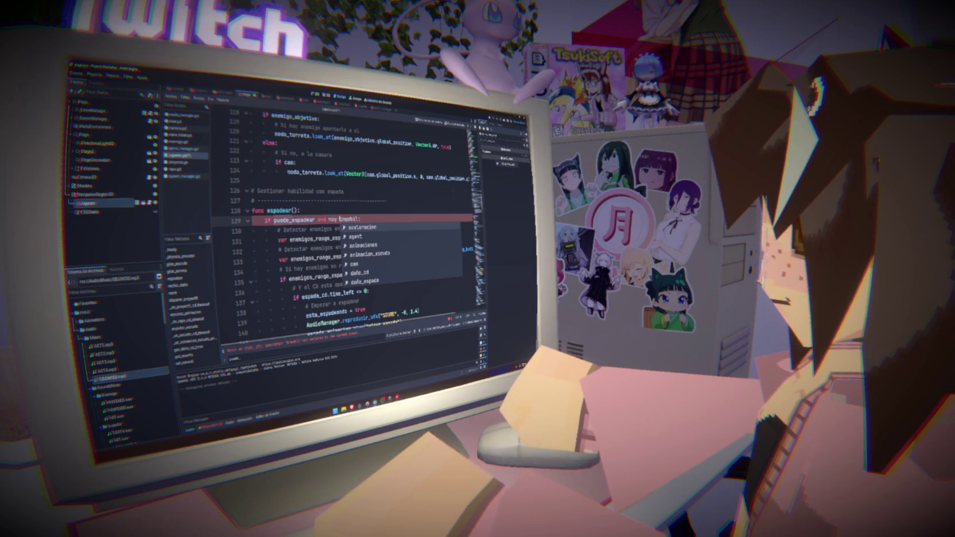
type("not")
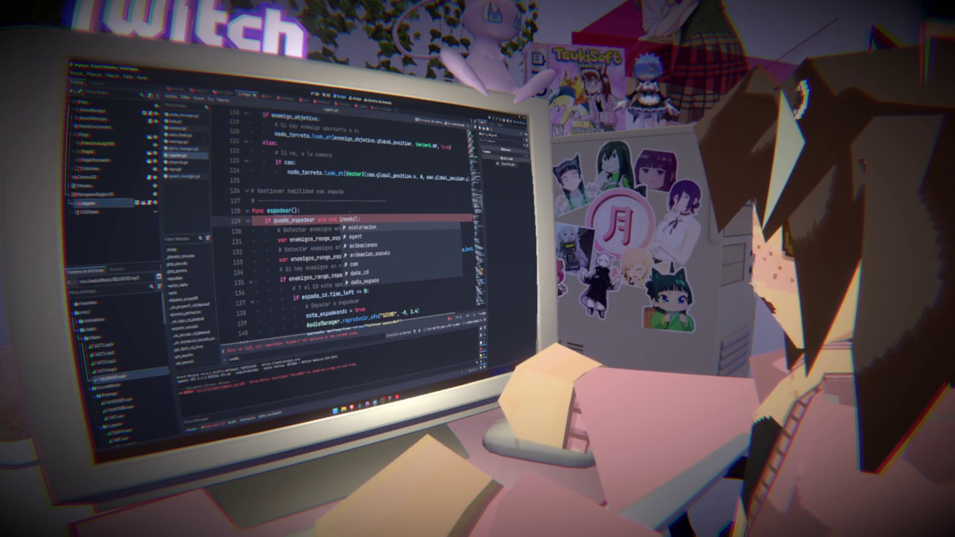
left_click(361, 219)
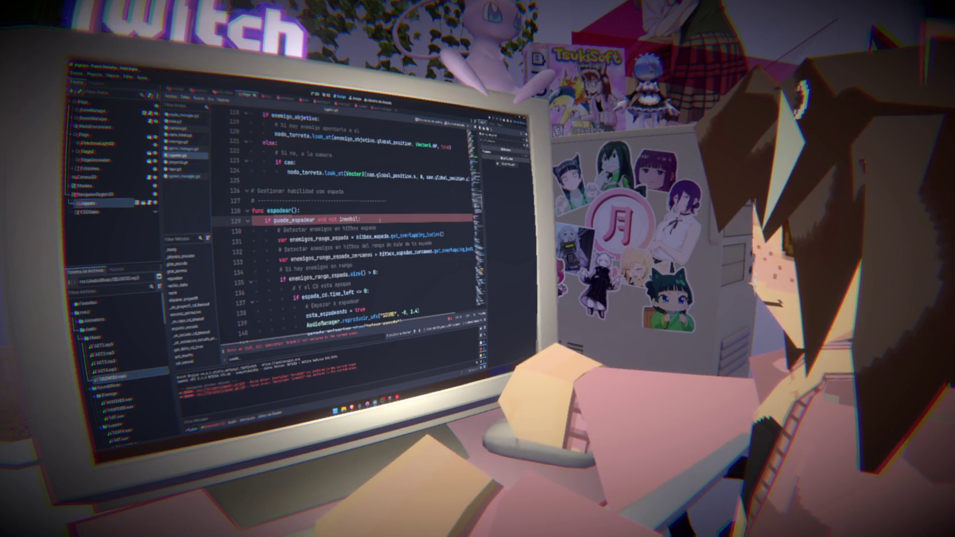
- Save the edited jugador script and look for 'inmovil' in it
key("ctrl+s")
scroll(360, 218, "down", 15)
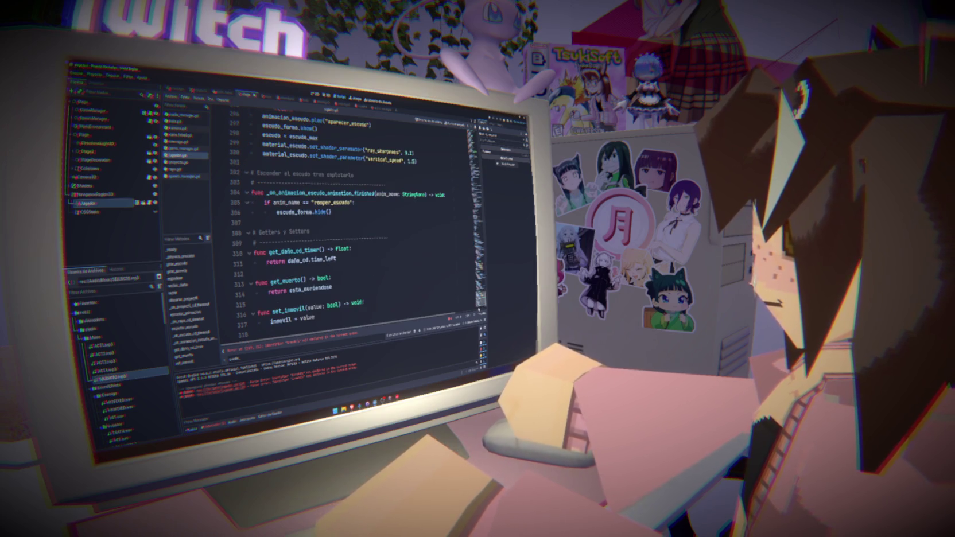
scroll(360, 219, "up", 10)
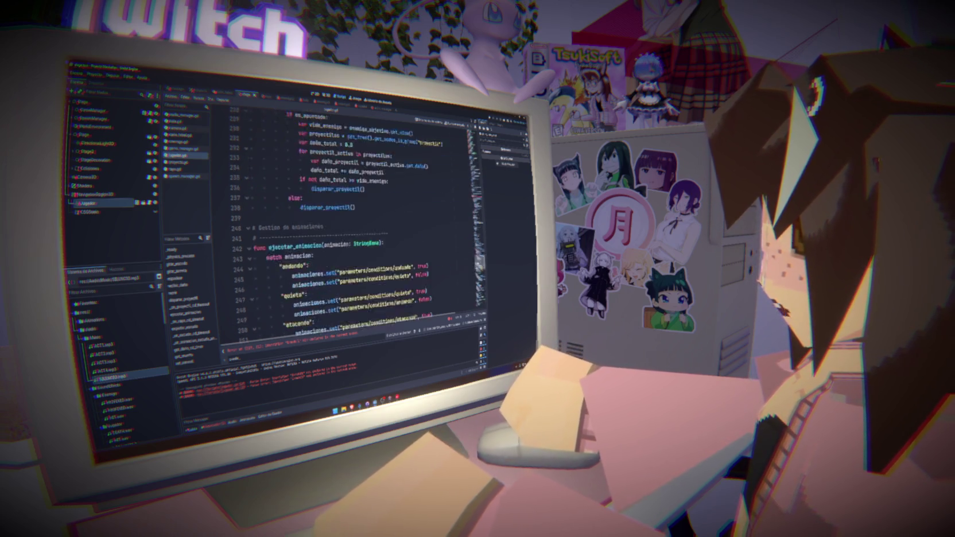
scroll(360, 219, "up", 8)
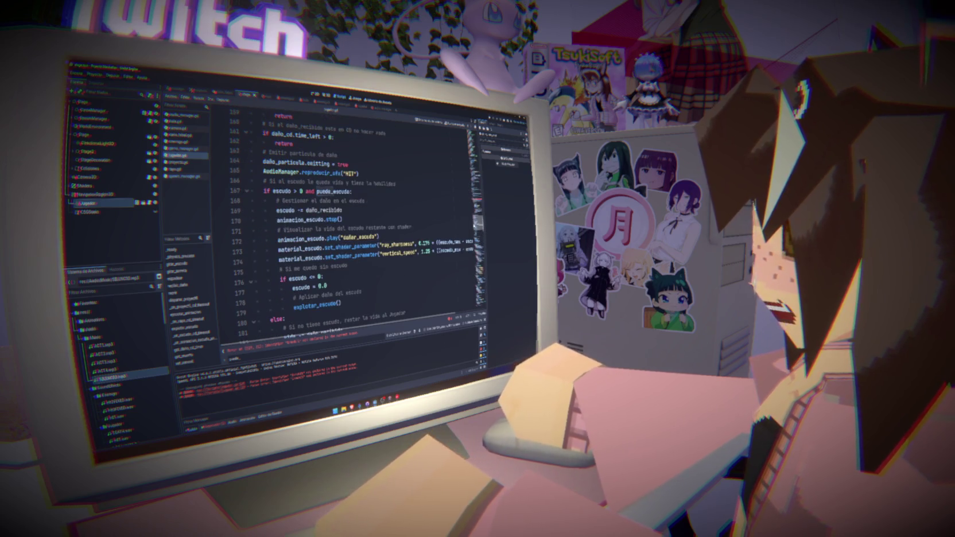
scroll(361, 219, "up", 7)
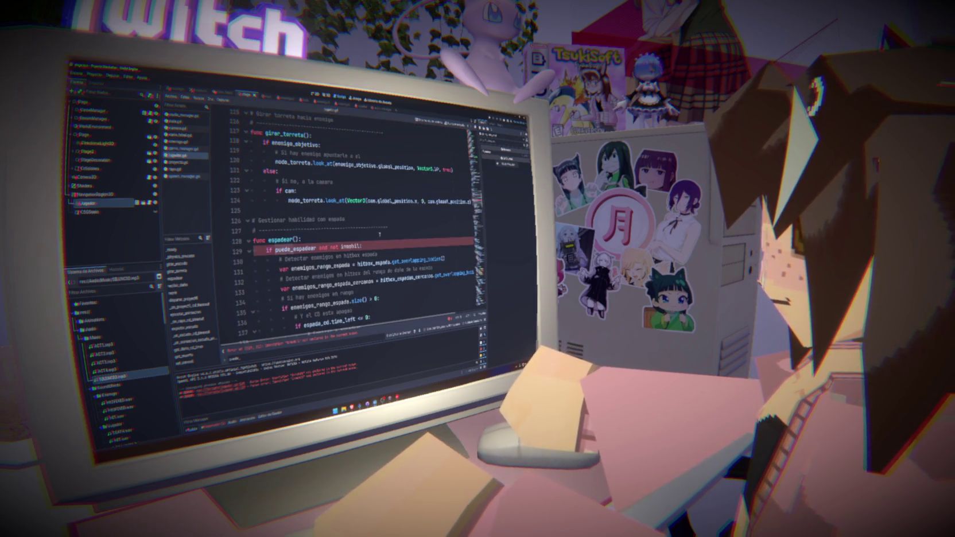
type("inmovil")
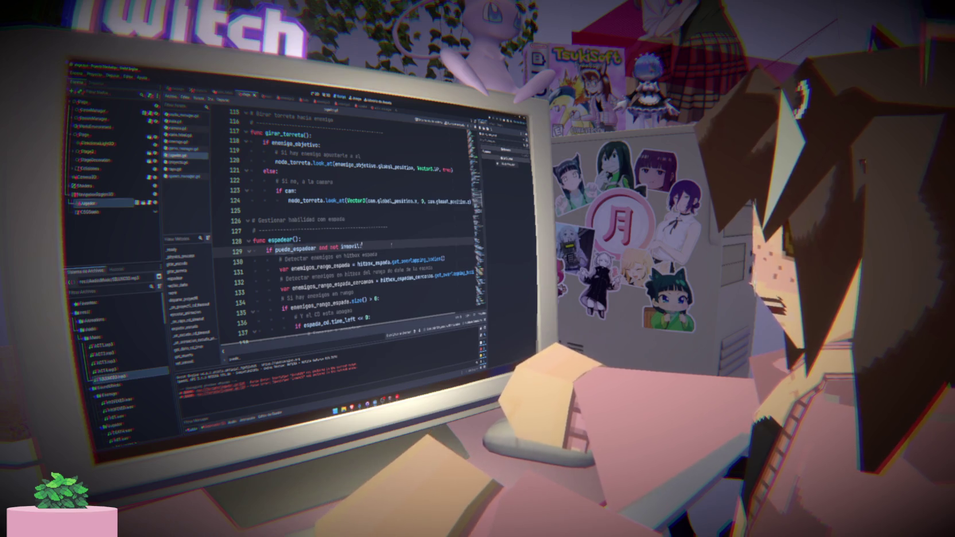
- Append 'and not inmovil' to the puede_escudo check on line 167 and puede_disparar on line 207
left_click_drag(361, 247, 317, 247)
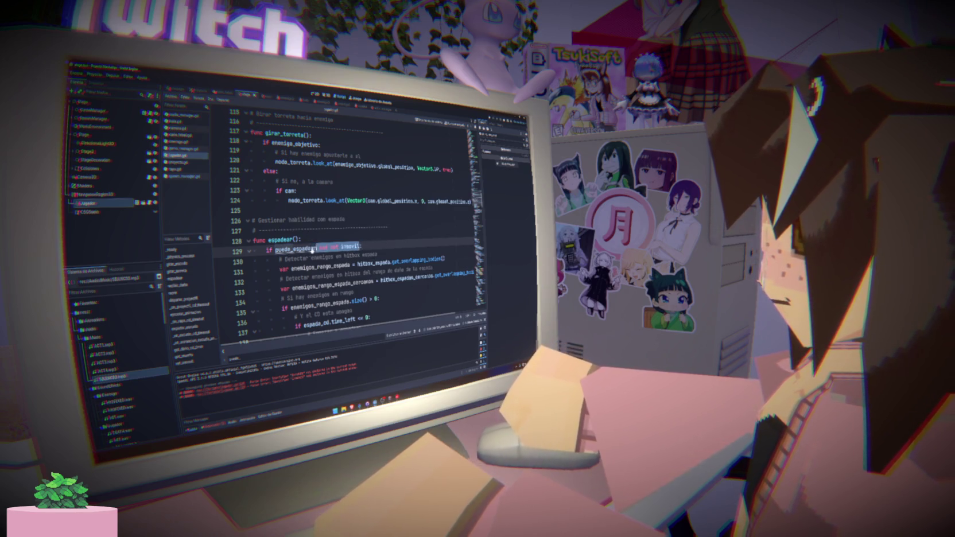
scroll(344, 230, "down", 13)
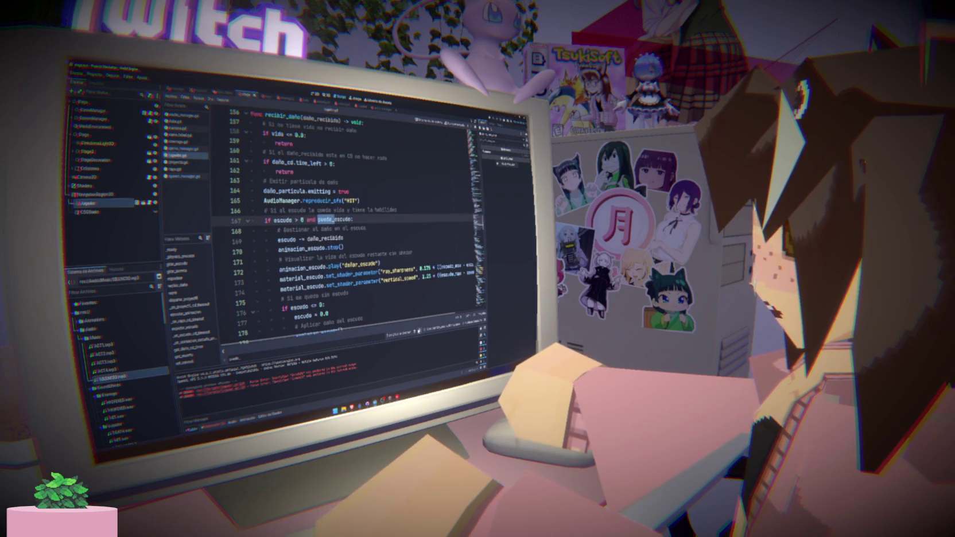
left_click(352, 220)
type("and not inmovil")
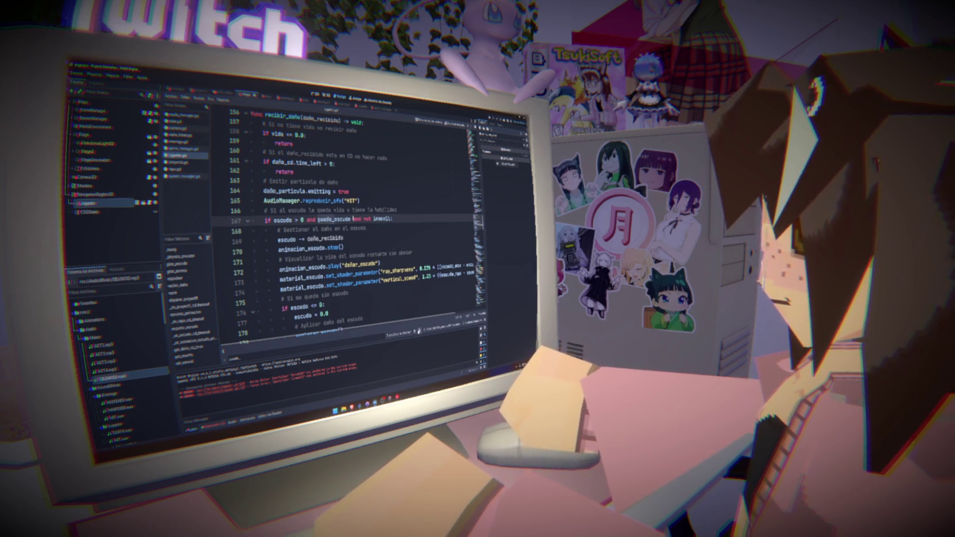
scroll(396, 307, "down", 13)
left_click(316, 219)
type("and not inmovil:")
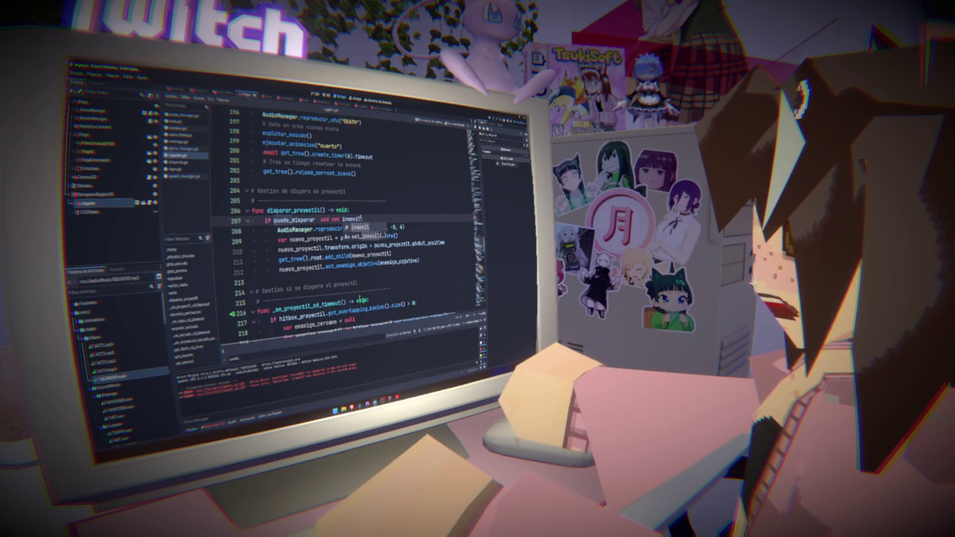
- Add 'and not inmovil' to the line 262 check and the puede_escudo check on line 66, saving
key("Escape")
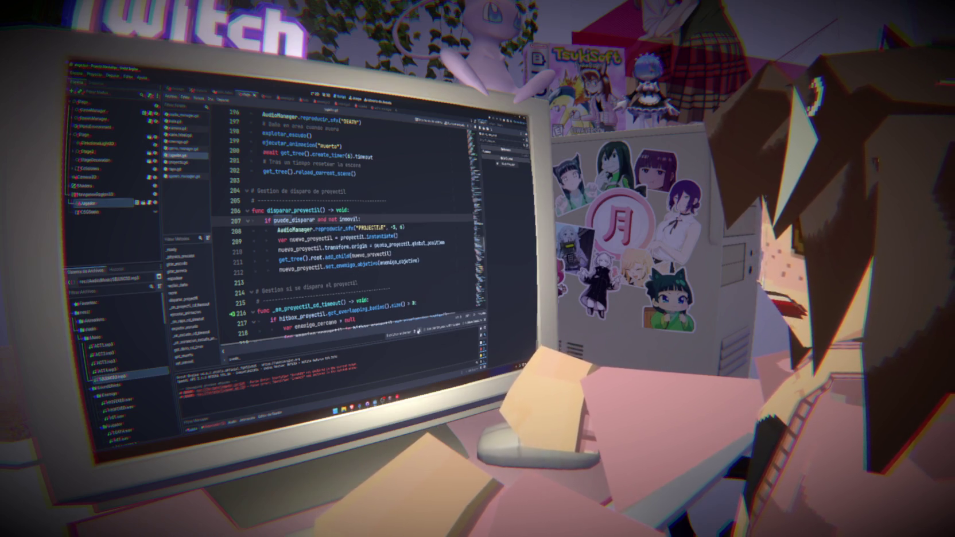
scroll(410, 327, "down", 18)
type("and not inmovil:")
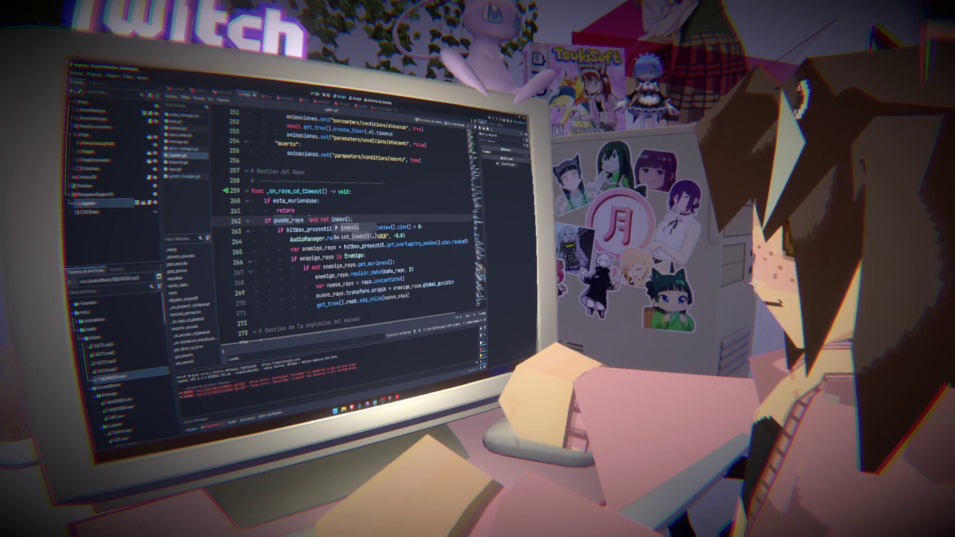
key("Escape")
key("ctrl+s")
key("F3")
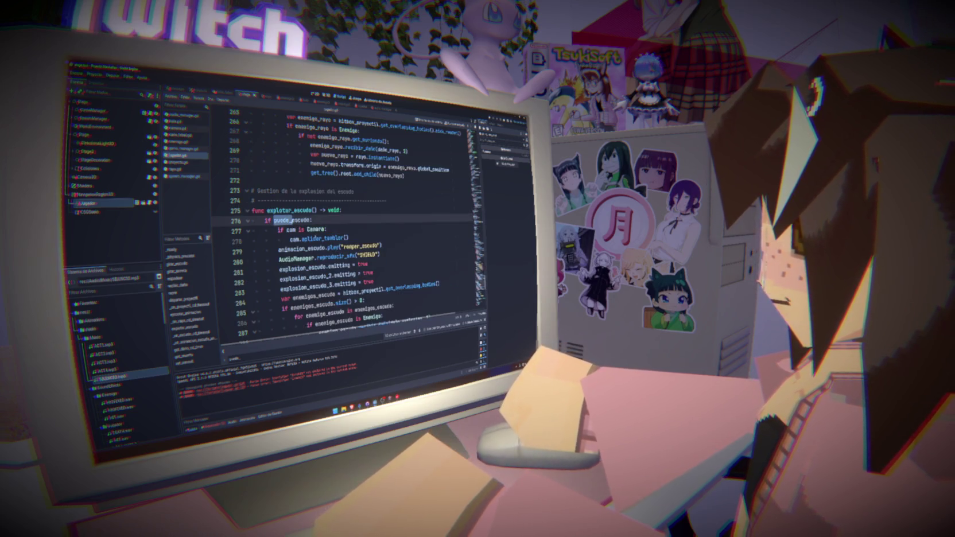
left_click(282, 220, "ctrl")
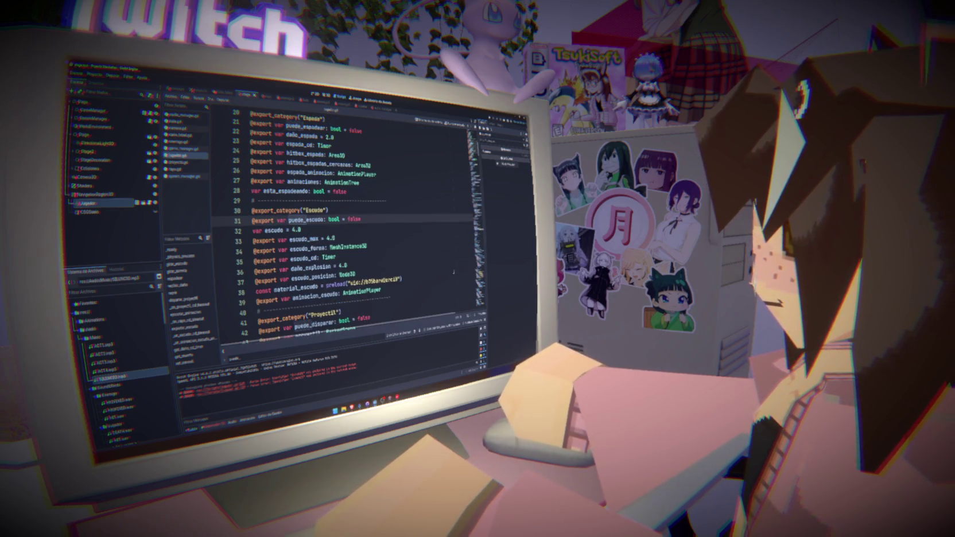
key("F3")
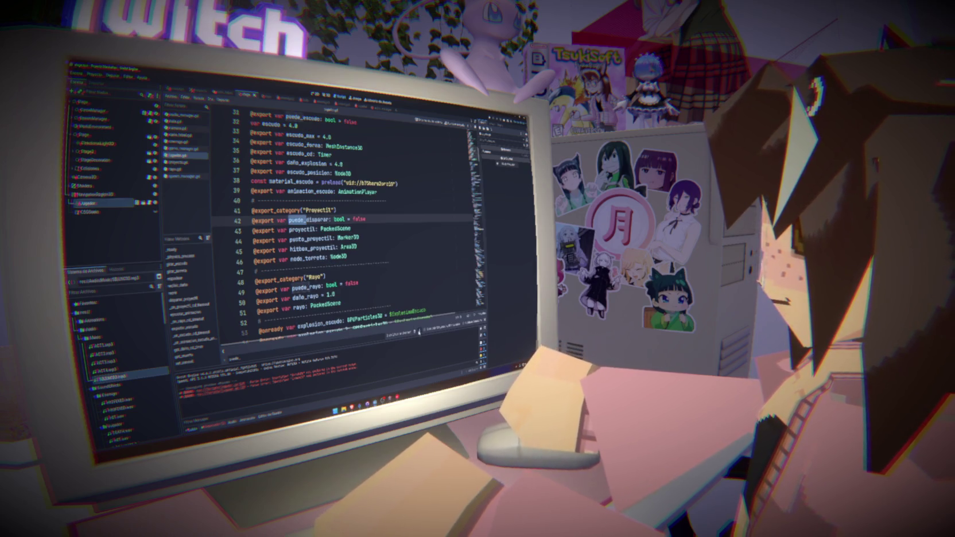
key("F3")
left_click(310, 219)
type("and not inmovil:")
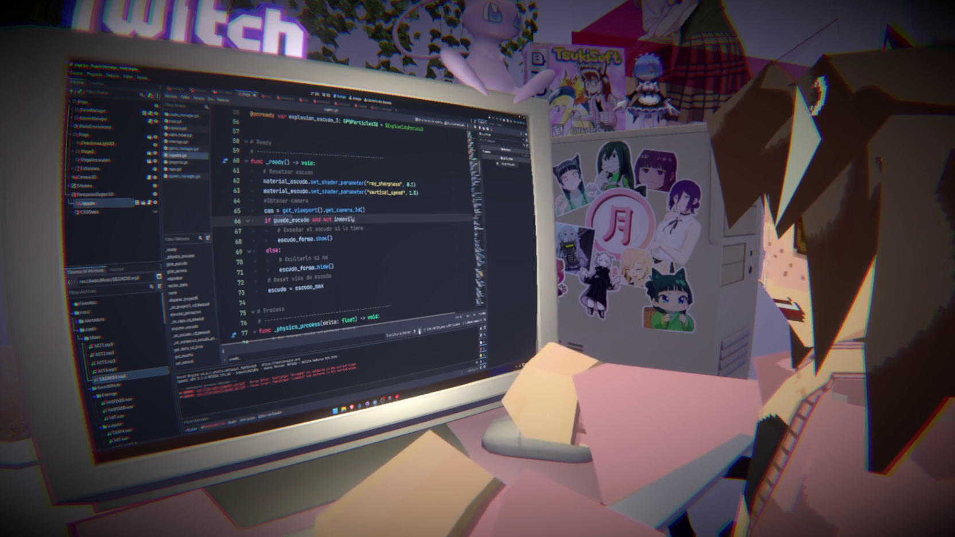
- Append 'and not inmovil' to the puede_escudo check on line 276
key("F3")
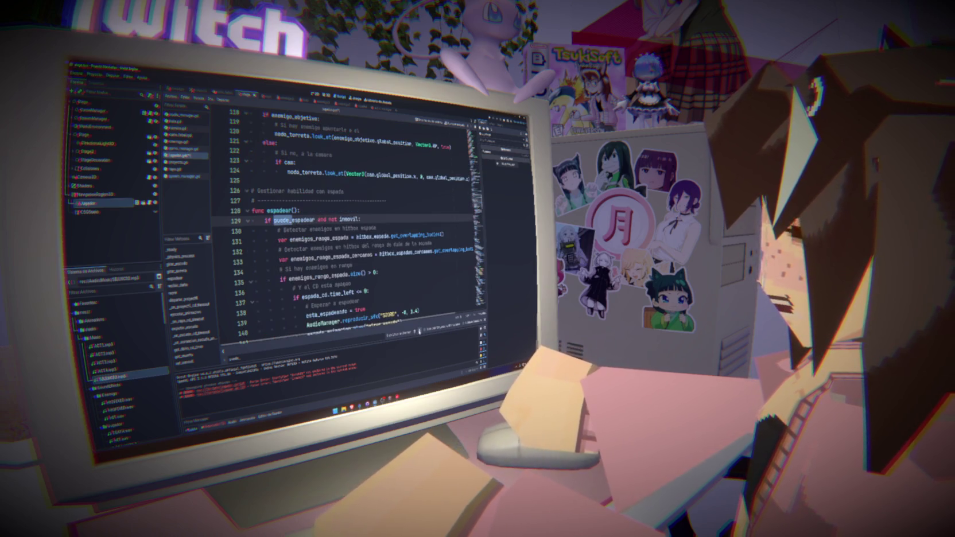
key("F3")
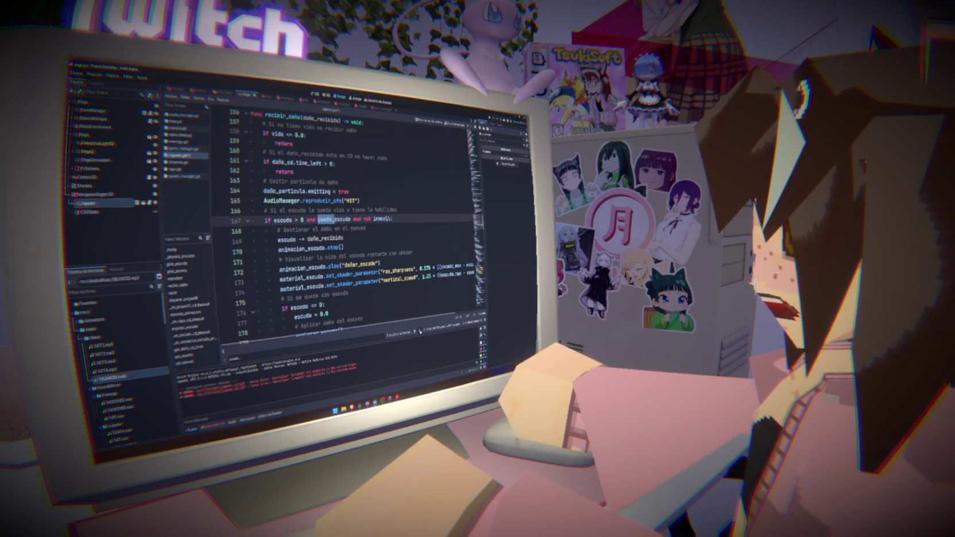
key("F3")
key("F3")
key("F3")
key("End")
key("Left")
type("and not inmovil")
- Test-run the game, stop it, and return to game_manager.gd
scroll(344, 224, "up", 20)
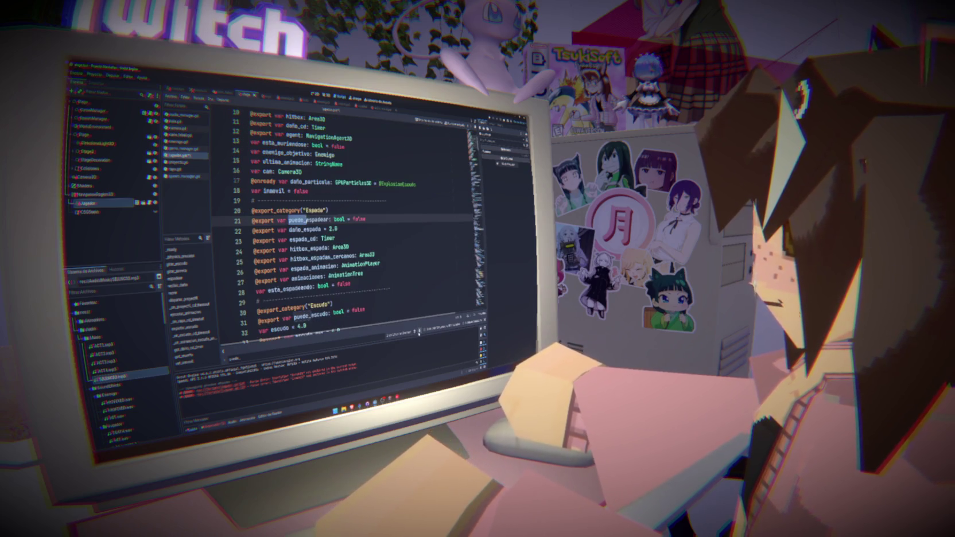
left_click(298, 250)
key("F5")
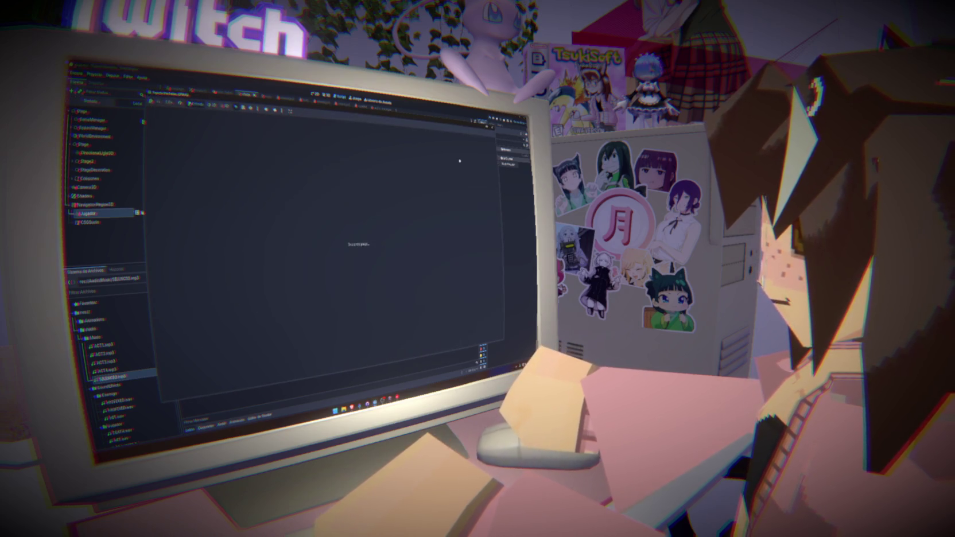
key("F8")
left_click(397, 207)
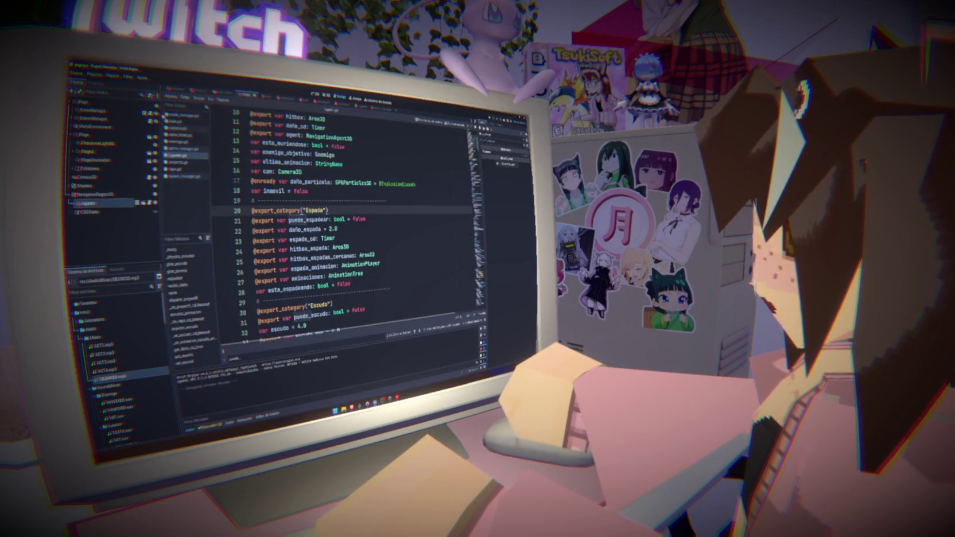
left_click(185, 149)
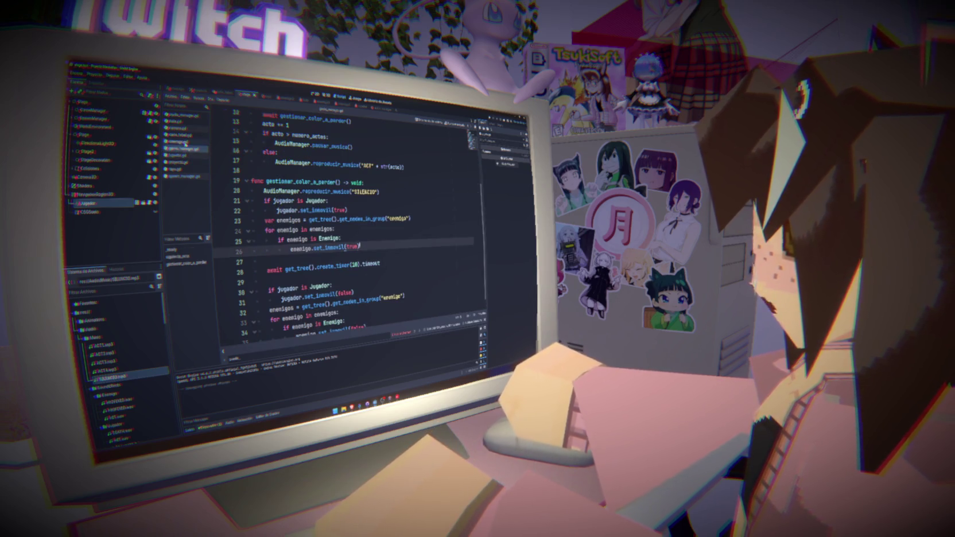
- Open enemigo.gd, check where inmovil is used, and move to the recibir_daño signature
left_click(182, 142)
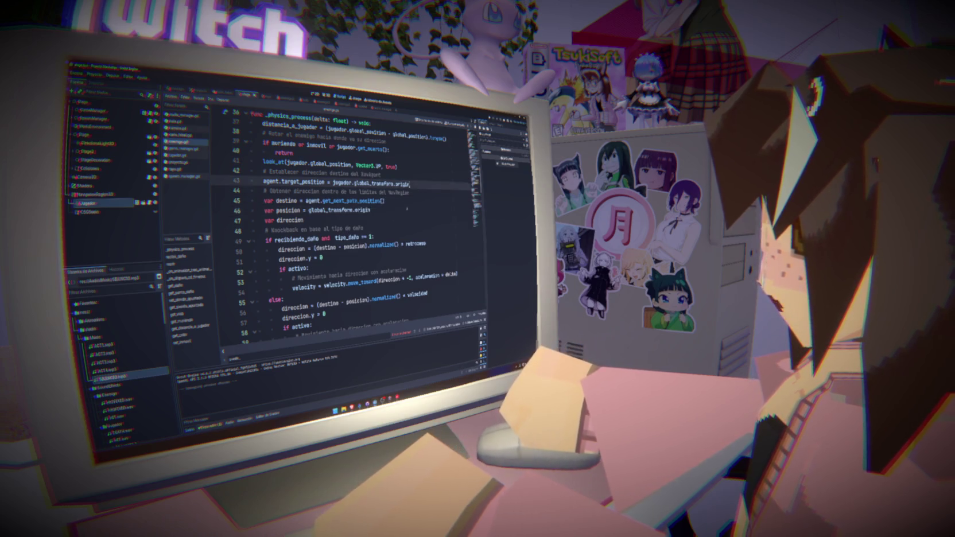
left_click(418, 202)
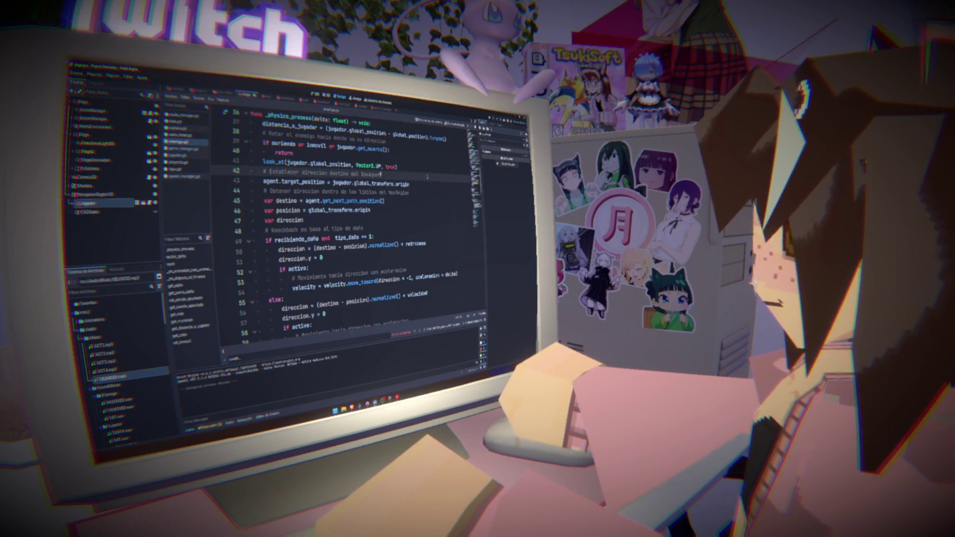
key("shift+Down")
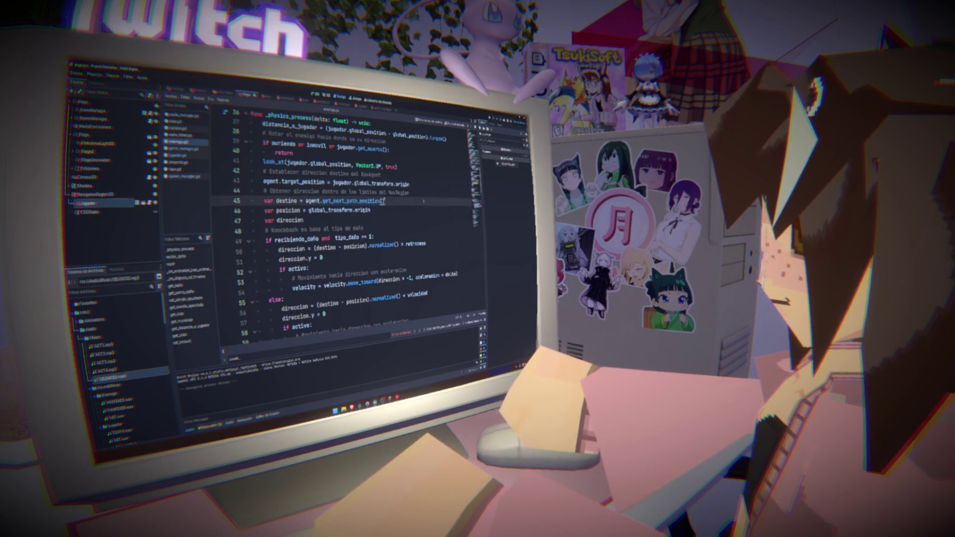
left_click(410, 184)
scroll(344, 230, "up", 4)
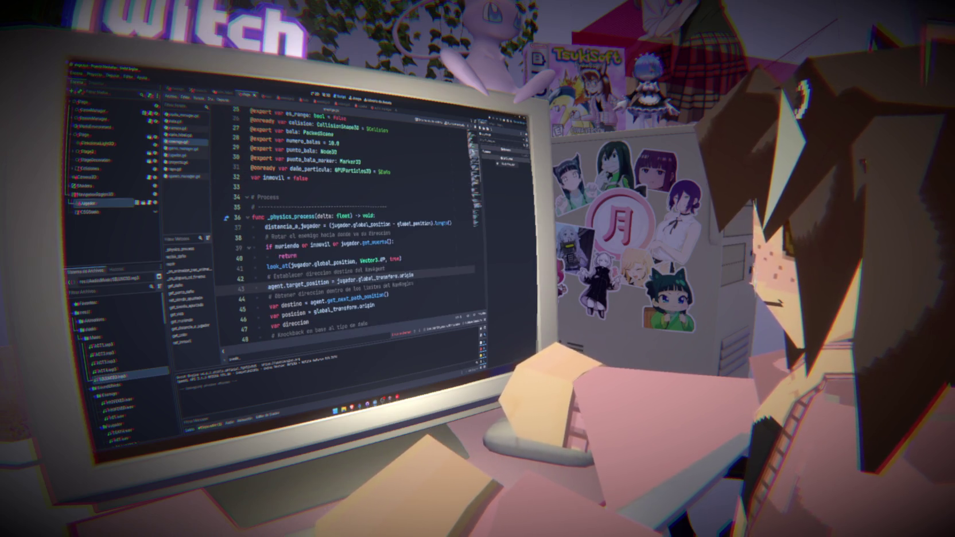
double_click(274, 177)
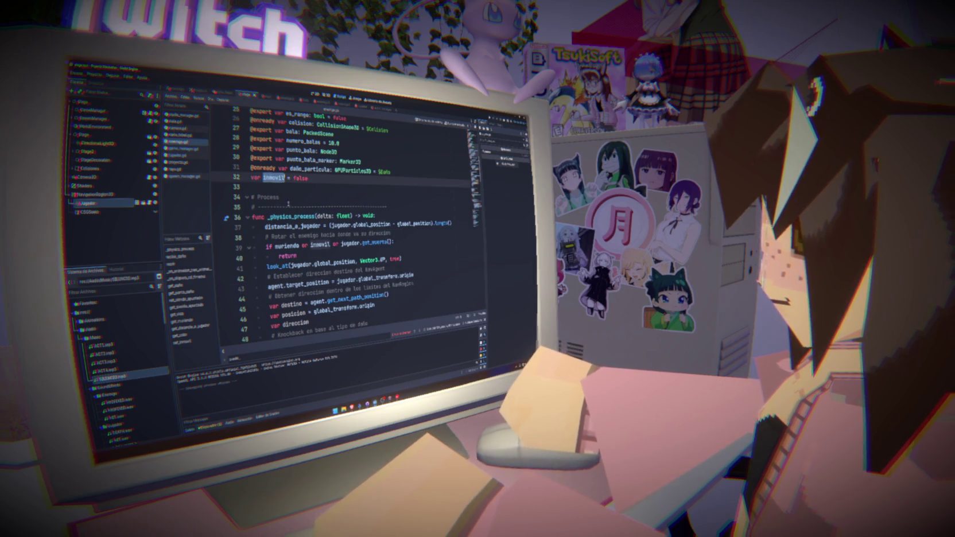
scroll(338, 229, "down", 13)
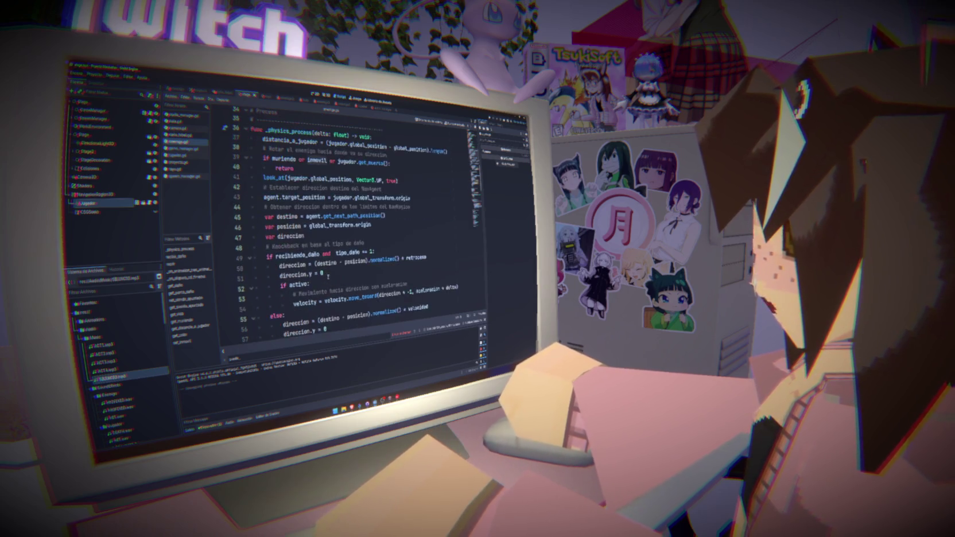
double_click(285, 217)
left_click(401, 217)
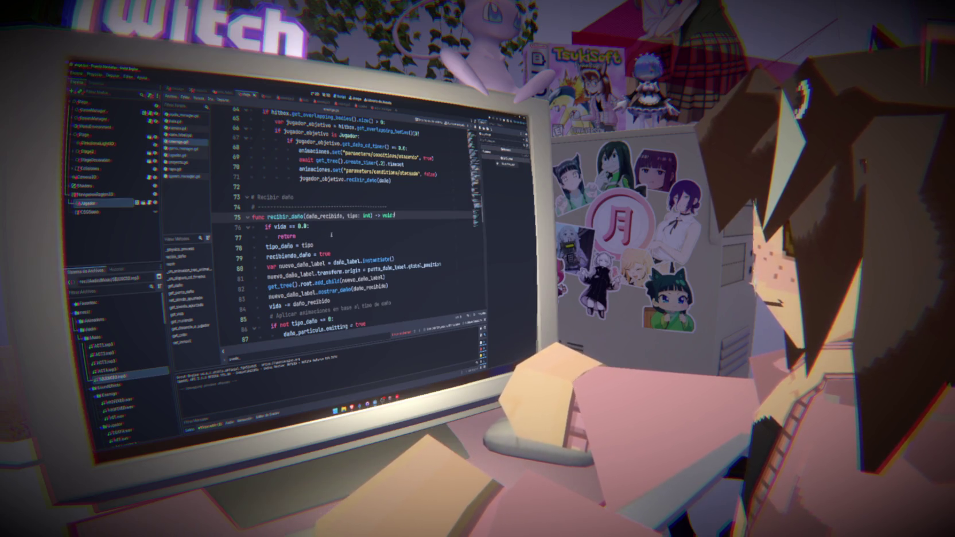
- Insert an 'if inmovil: return' guard at the start of recibir_daño
key("Return")
type("if inmovil")
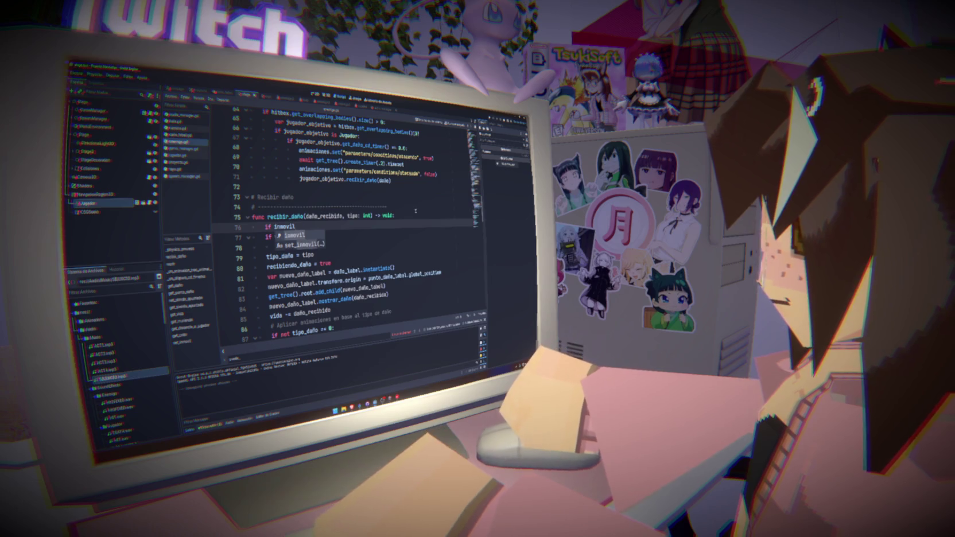
type(":")
key("Return")
type("return")
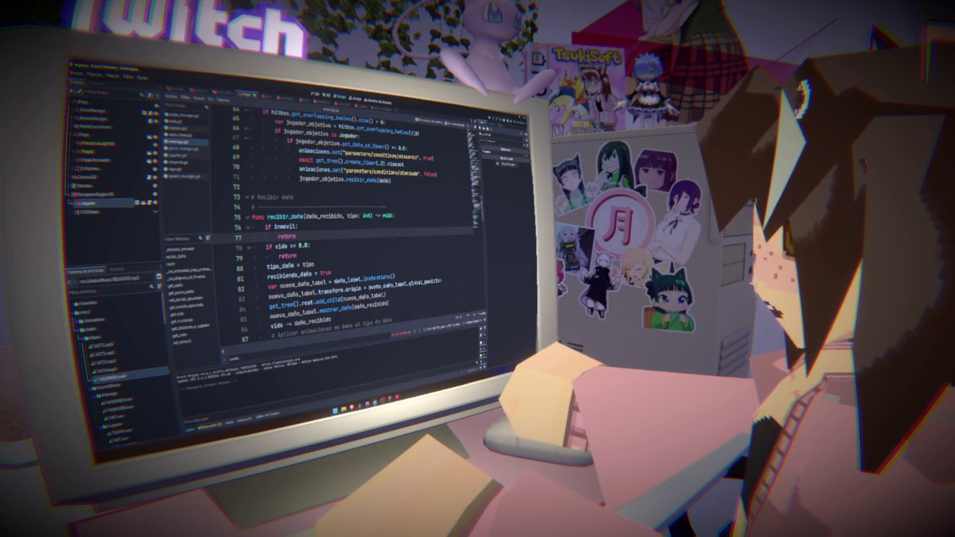
scroll(350, 230, "up", 12)
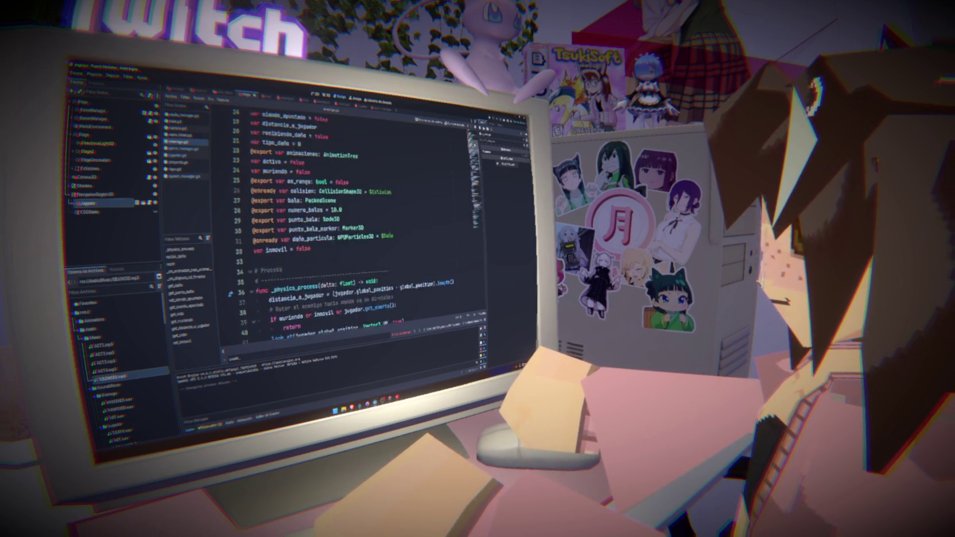
scroll(350, 230, "down", 1)
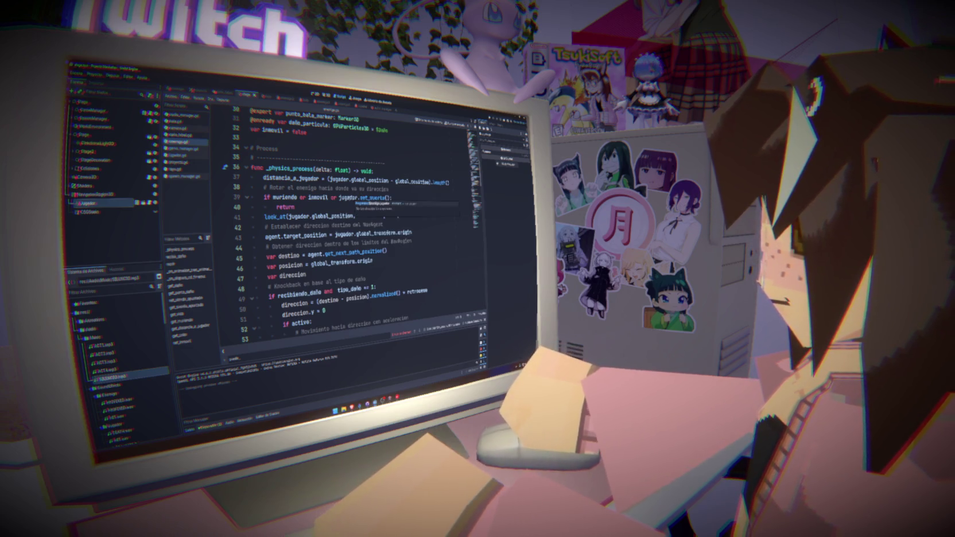
- Delete the 'or inmovil' condition from line 39 of _physics_process
left_click_drag(328, 197, 299, 197)
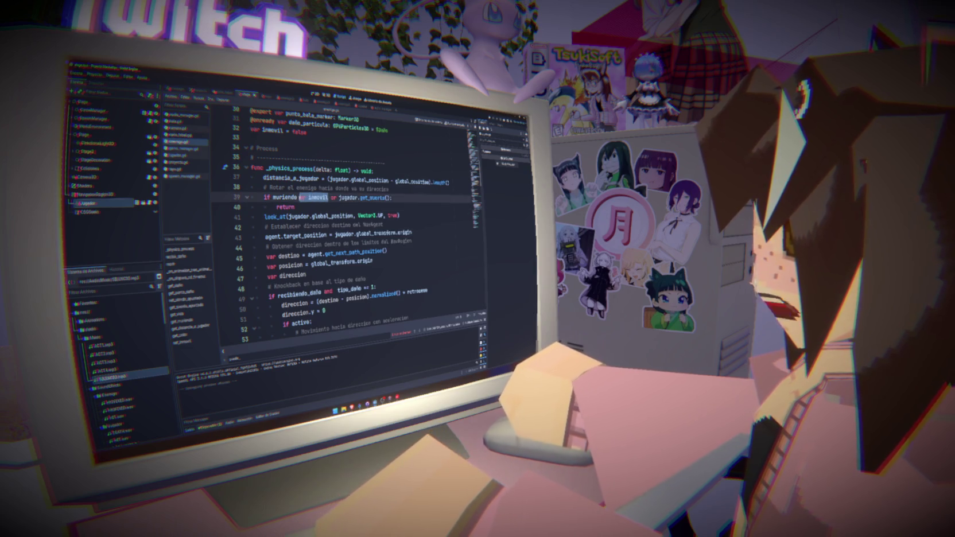
key("Delete")
left_click(411, 192)
left_click(445, 171)
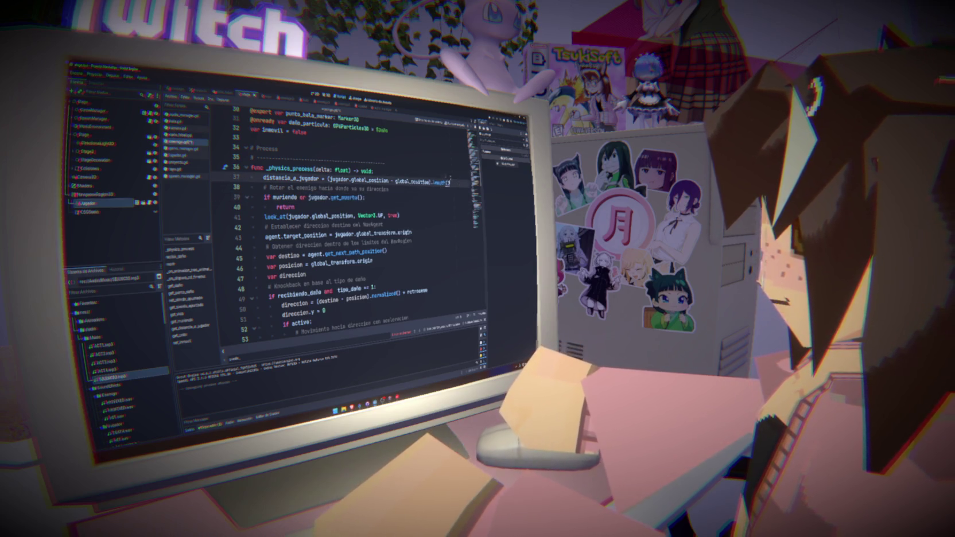
key("Return")
type("if")
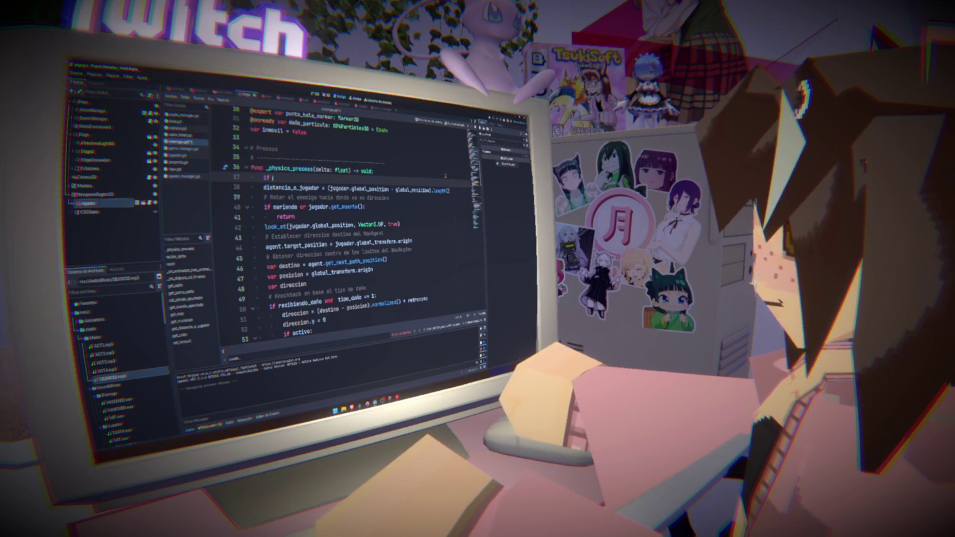
key("BackSpace")
key("BackSpace")
key("BackSpace")
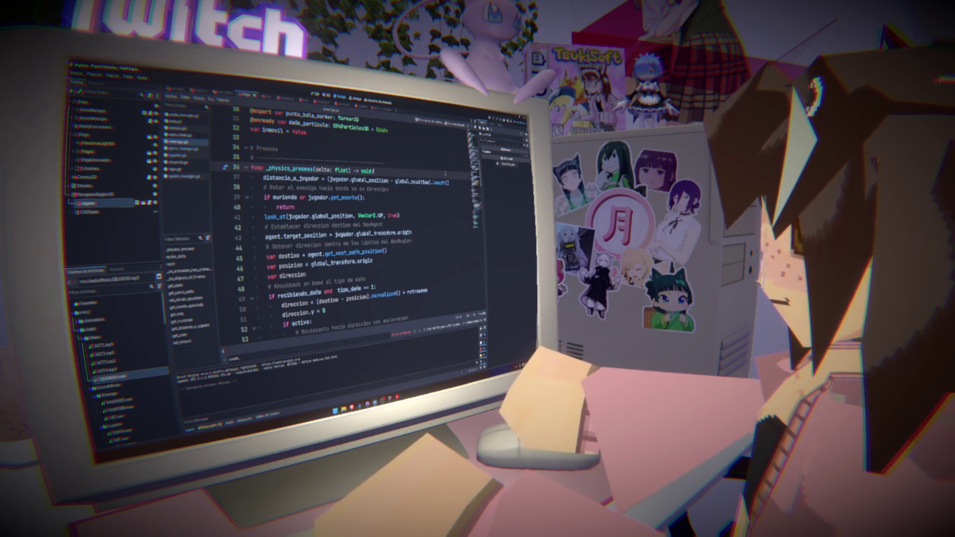
- Add an 'if inmovil:' block after the distance line with animaciones inside, and save
left_click(448, 182)
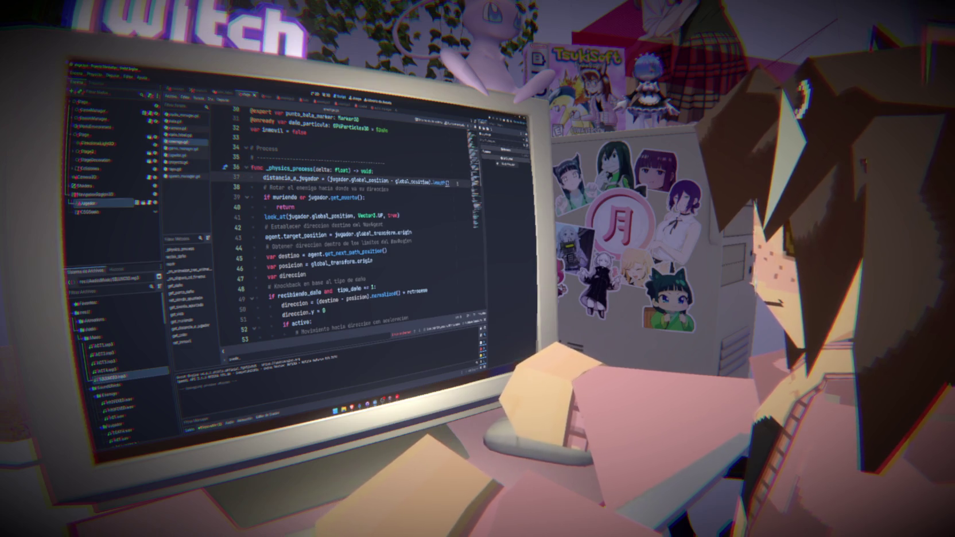
key("Return")
type("if inmo")
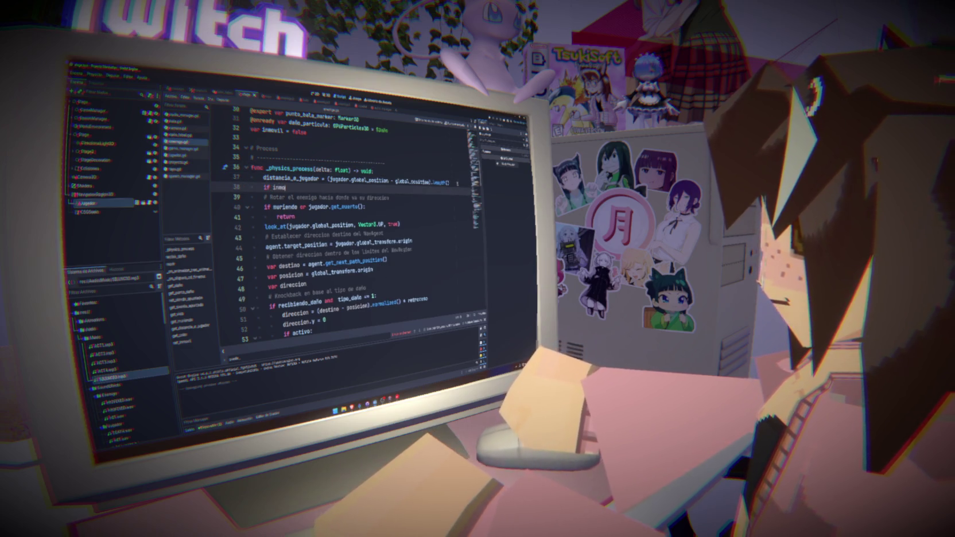
type("vil:")
key("Return")
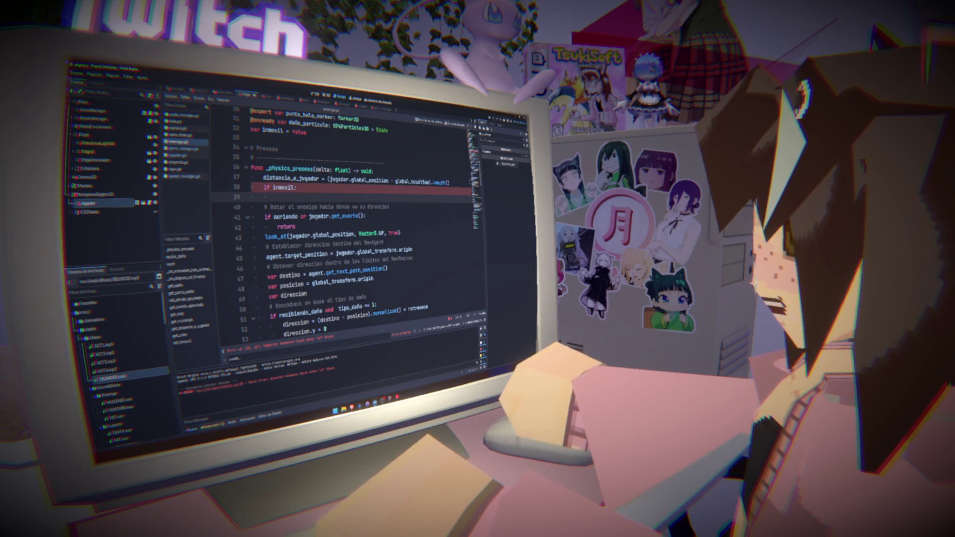
scroll(342, 224, "up", 4)
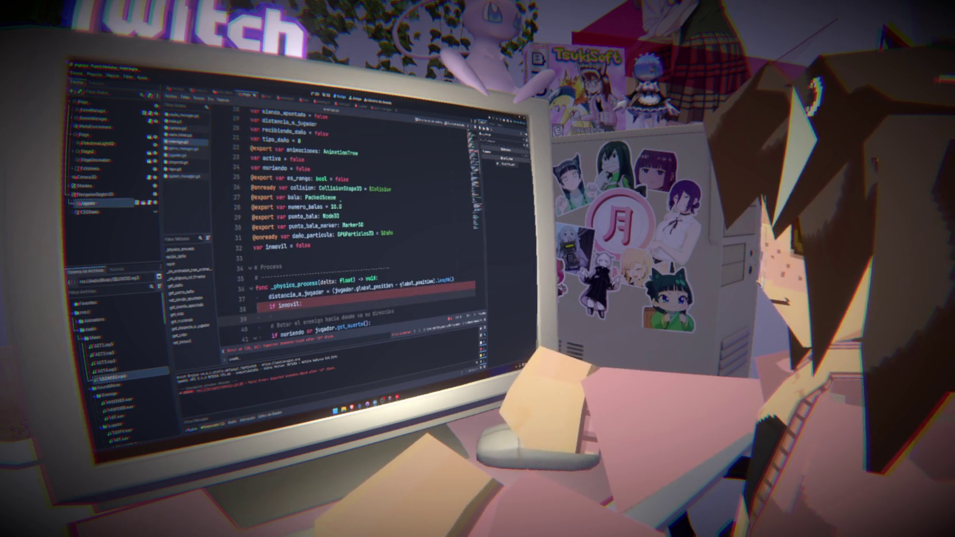
scroll(344, 230, "down", 4)
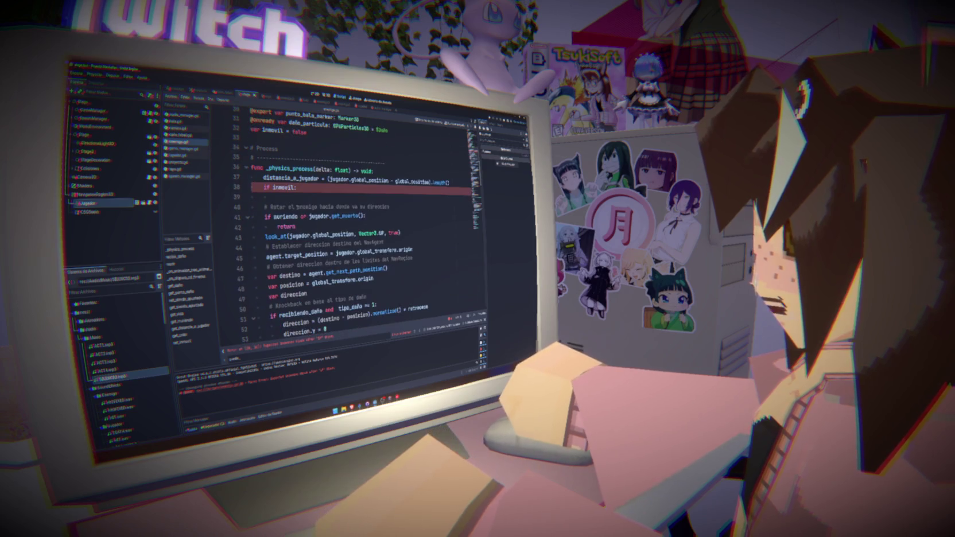
type("animaciones.pau")
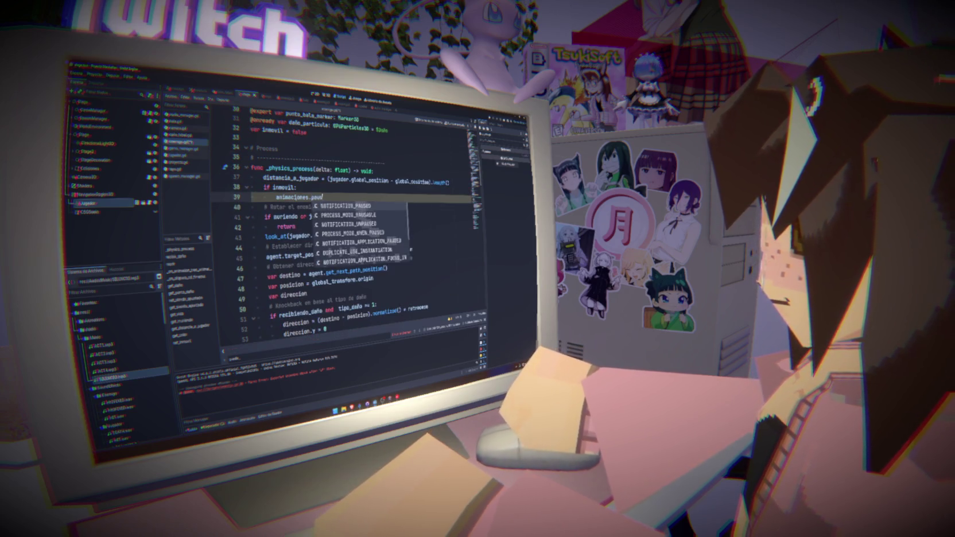
key("BackSpace")
type("s")
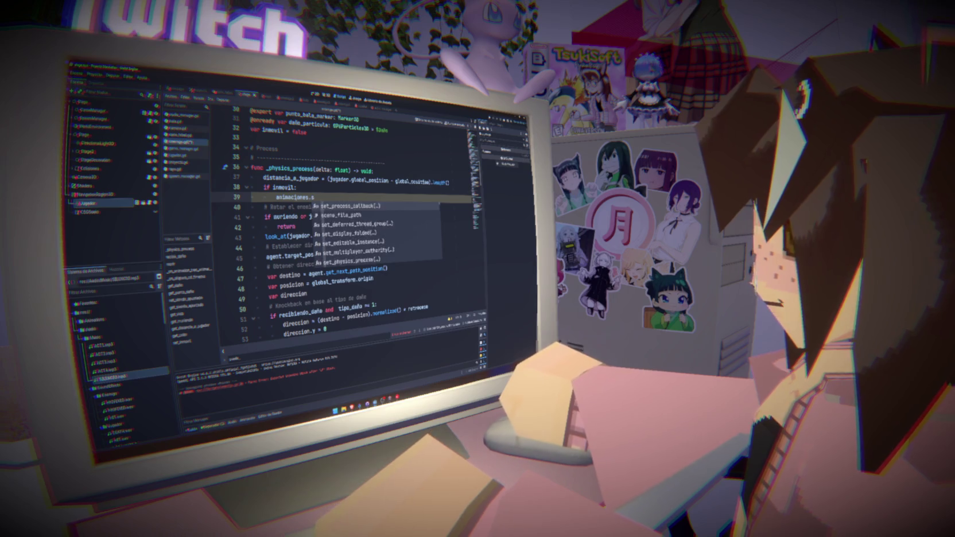
key("BackSpace")
key("BackSpace")
key("BackSpace")
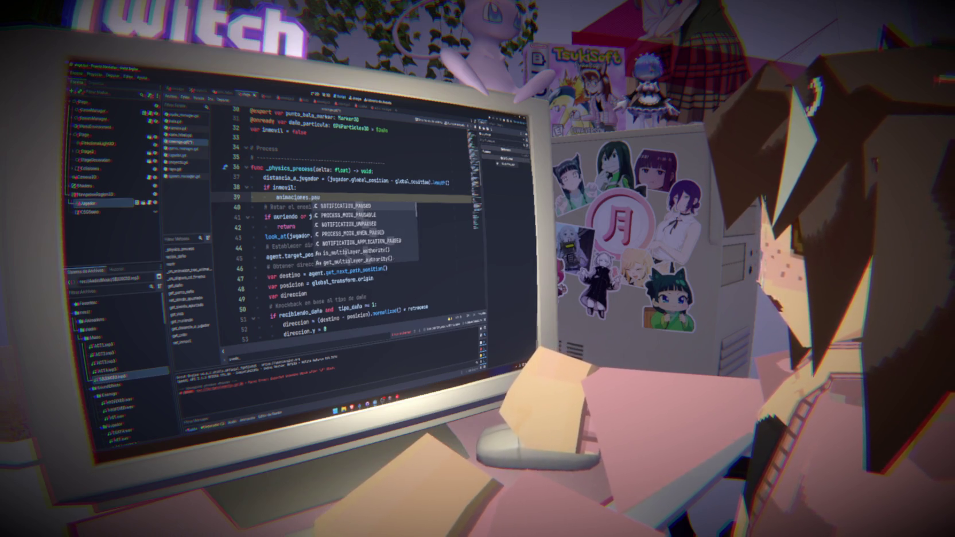
key("ctrl+s")
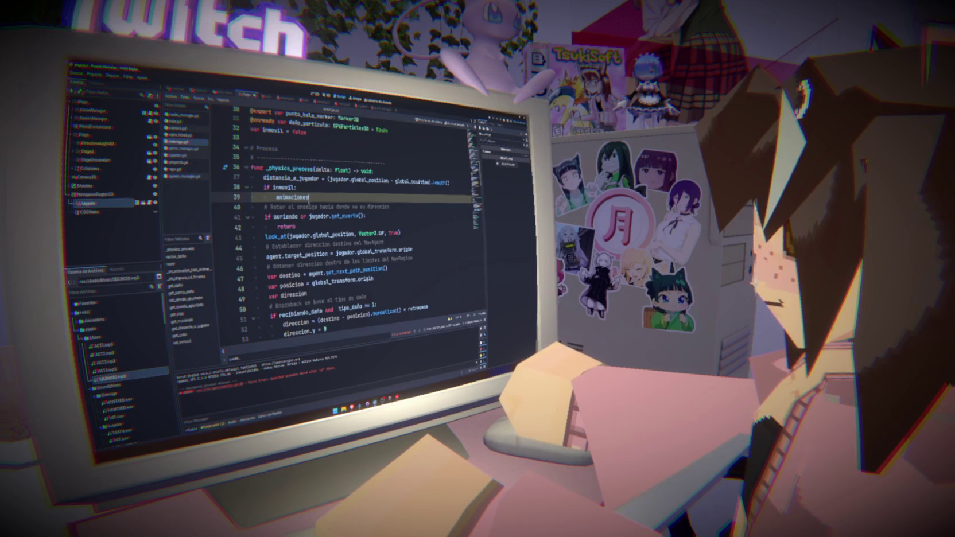
scroll(301, 178, "up", 5)
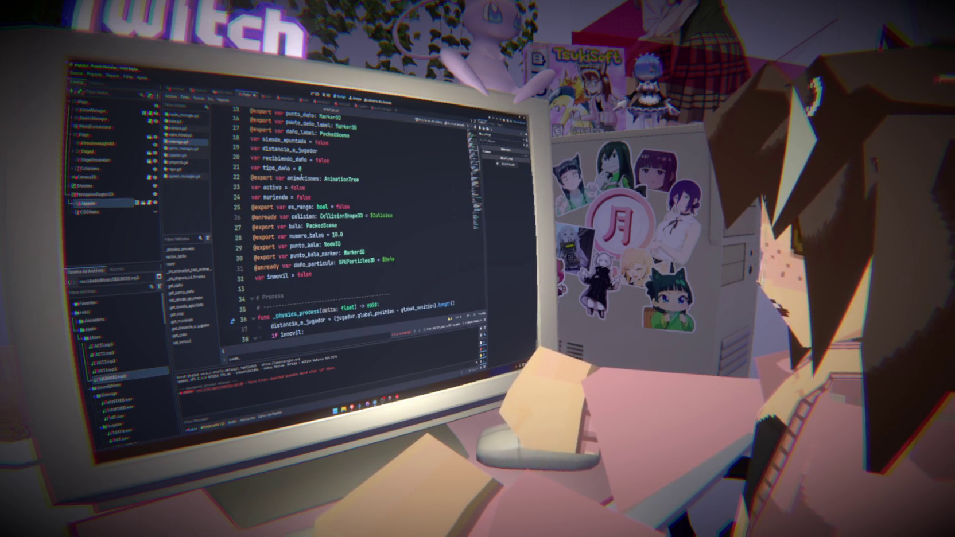
- Inspect the AnimationTree node's properties in the enemy scene
left_click(174, 91)
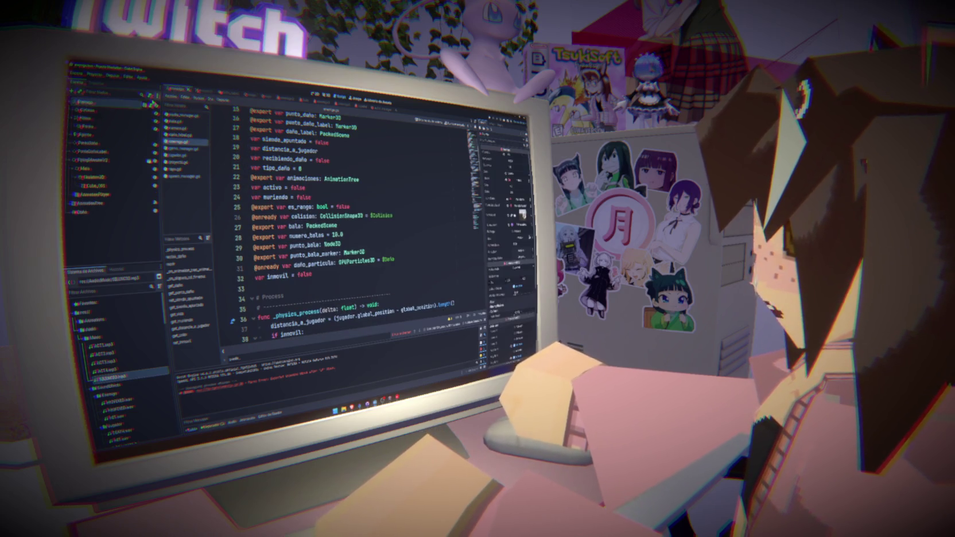
left_click(89, 203)
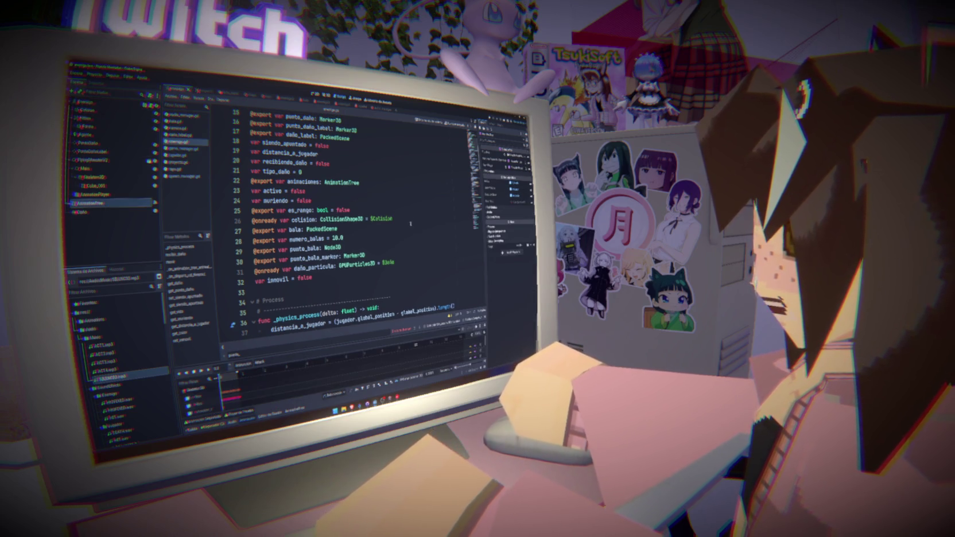
scroll(394, 249, "down", 4)
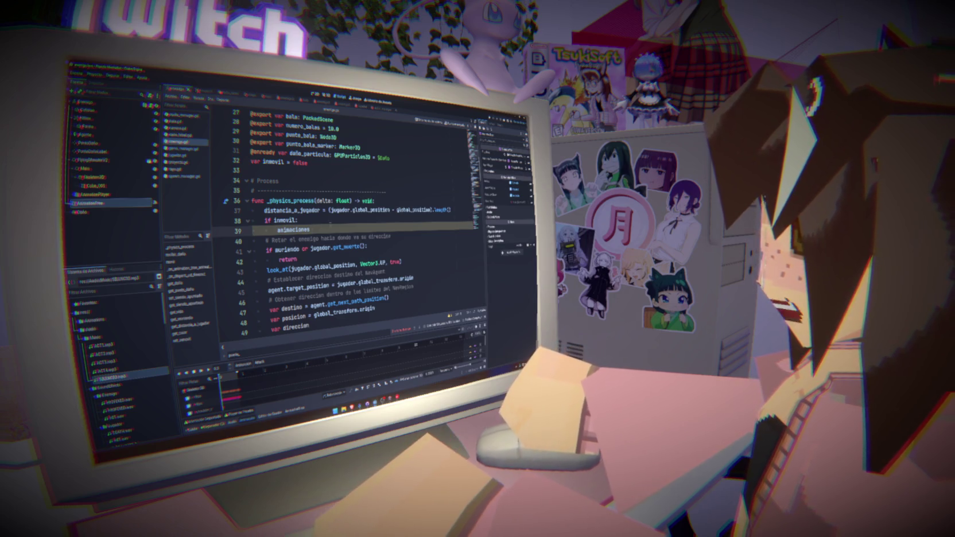
- Extend line 39 to animaciones.get and accept the get_animation completion
type(".get")
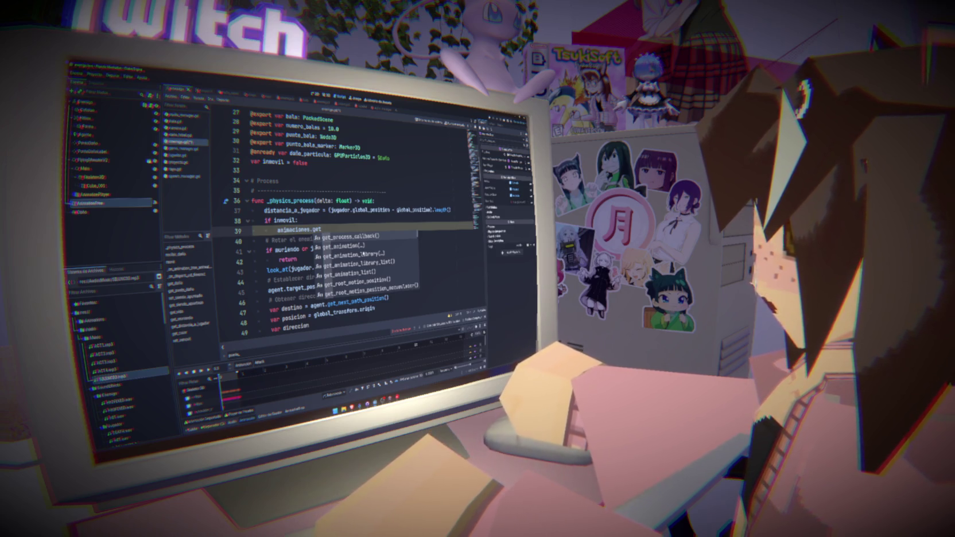
scroll(363, 254, "down", 1)
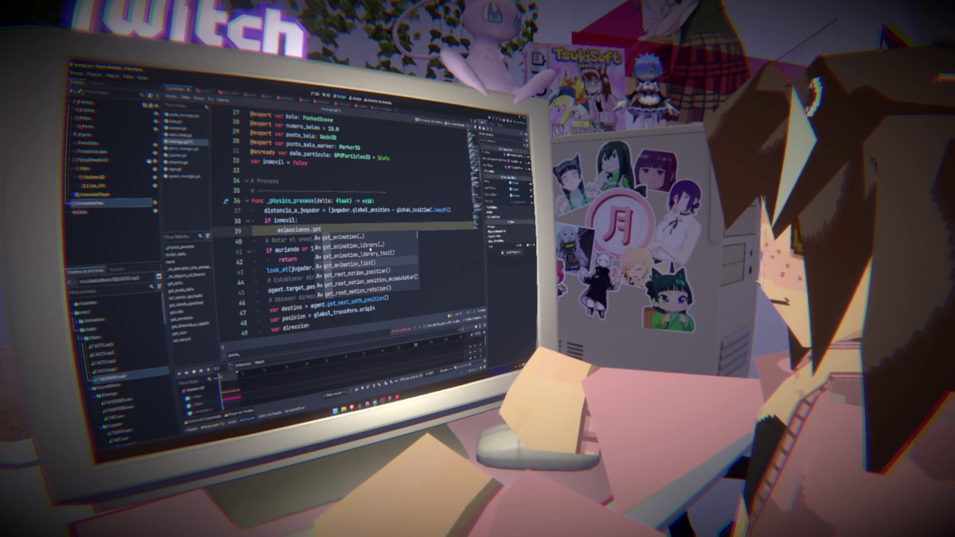
scroll(371, 250, "down", 5)
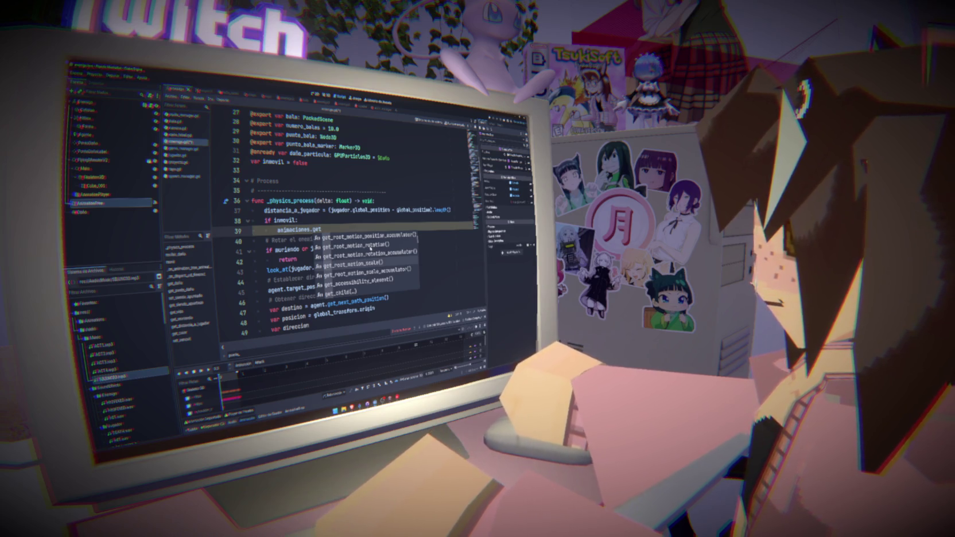
scroll(370, 248, "down", 3)
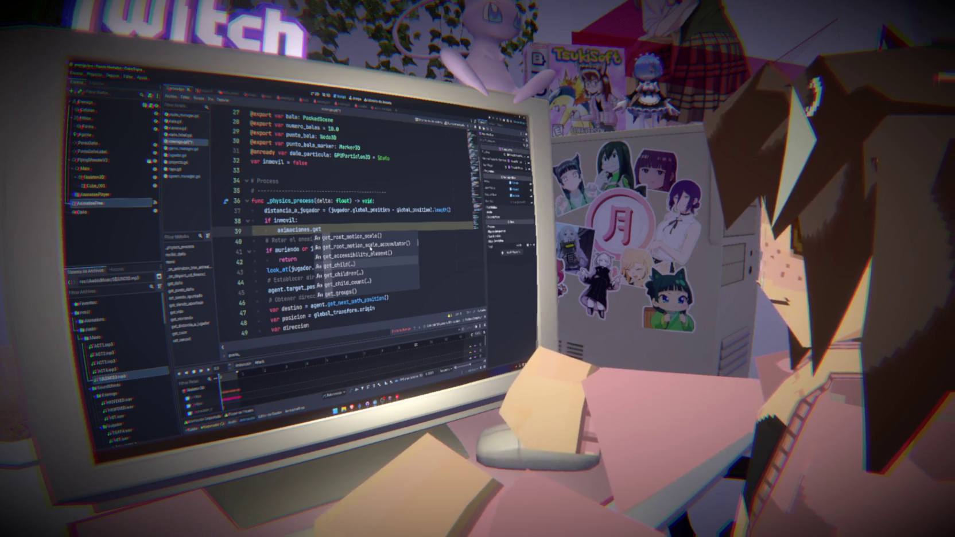
scroll(371, 248, "down", 6)
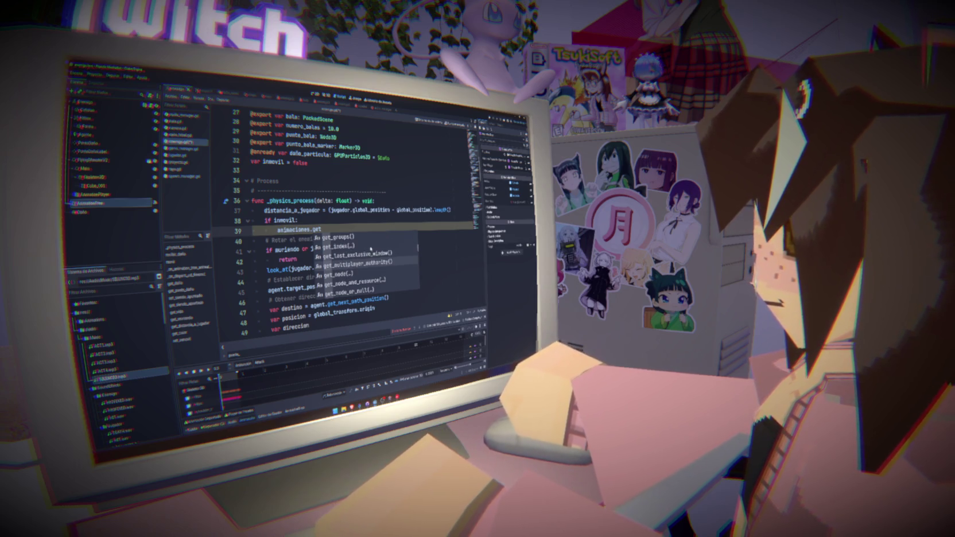
scroll(370, 248, "down", 7)
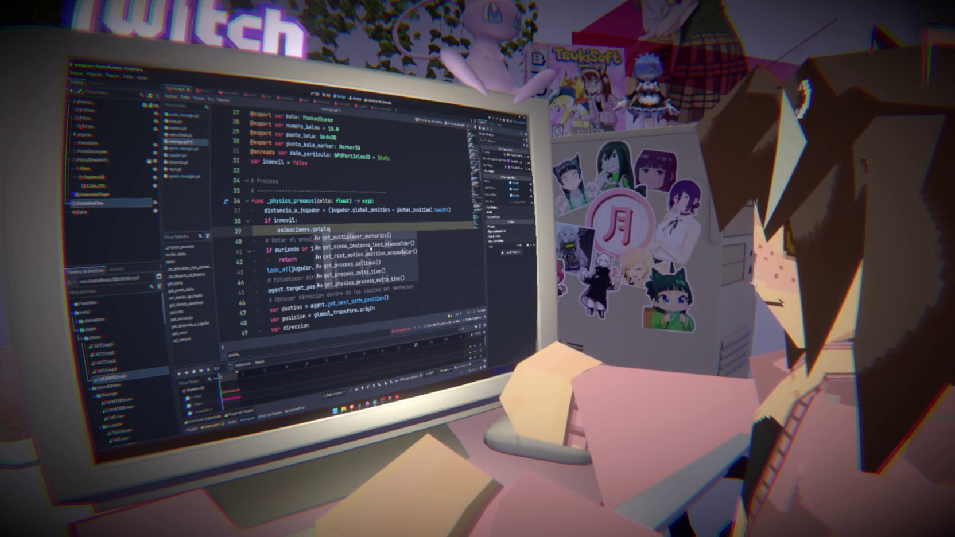
type("layer")
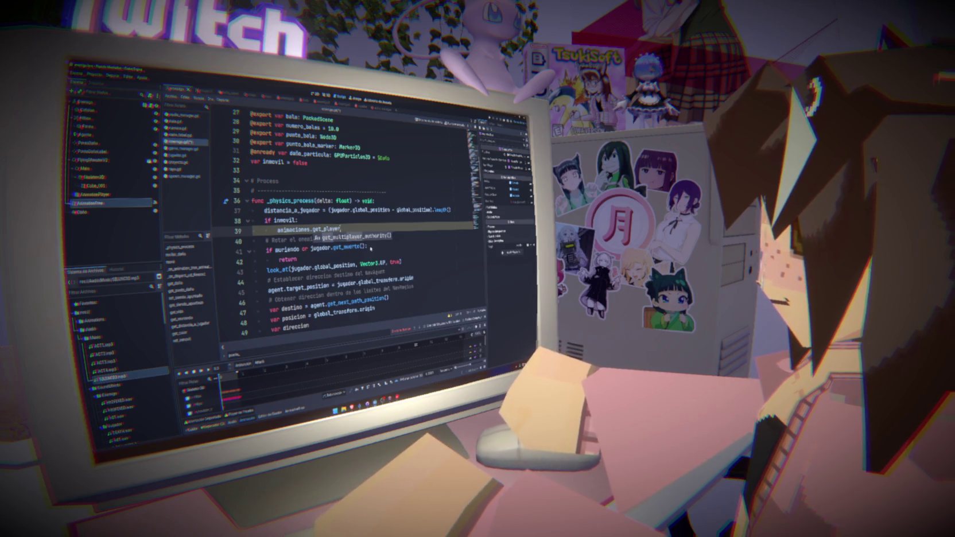
key("BackSpace")
key("BackSpace")
key("BackSpace")
type("_")
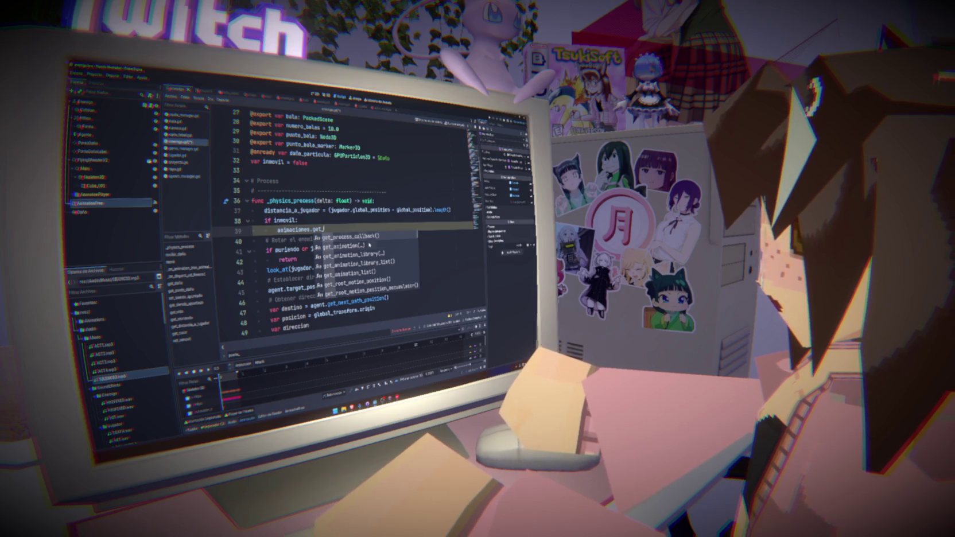
left_click(370, 246)
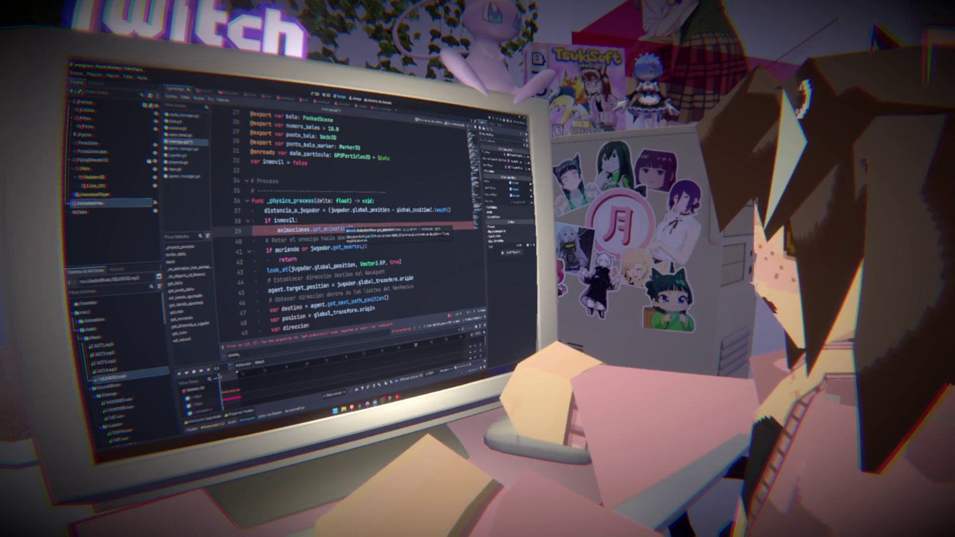
key("Return")
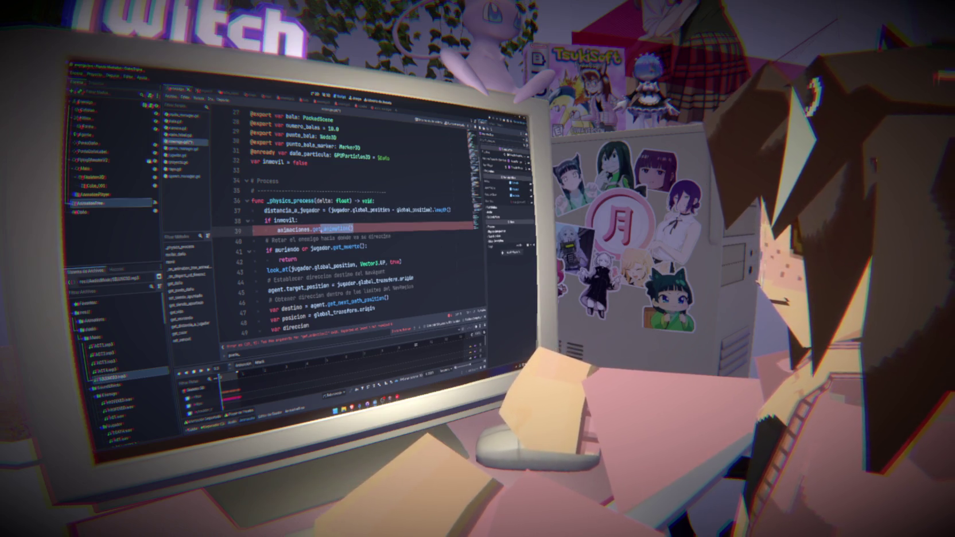
- Try another get_ suggestion, then cut the line back to 'animaciones.'
left_click(299, 220)
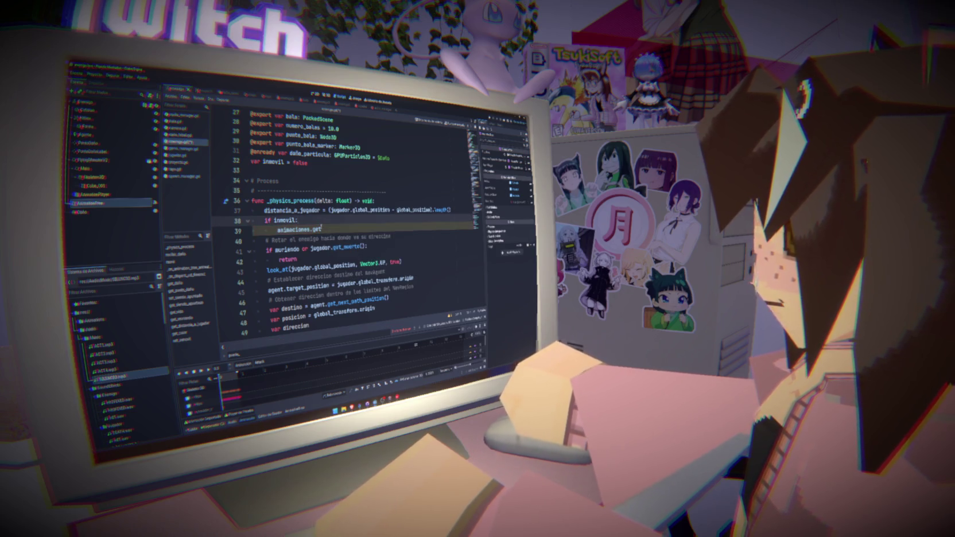
left_click(321, 229)
type("_Act")
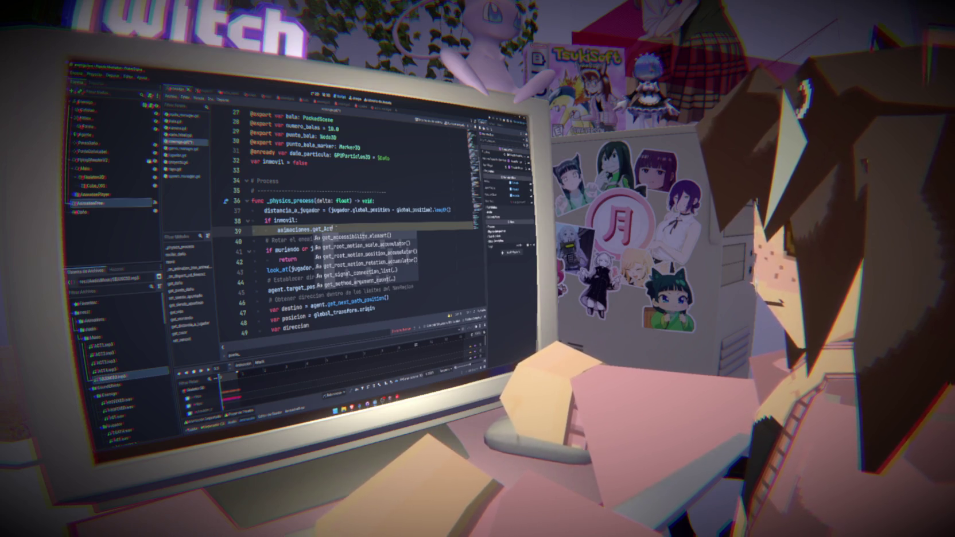
key("Return")
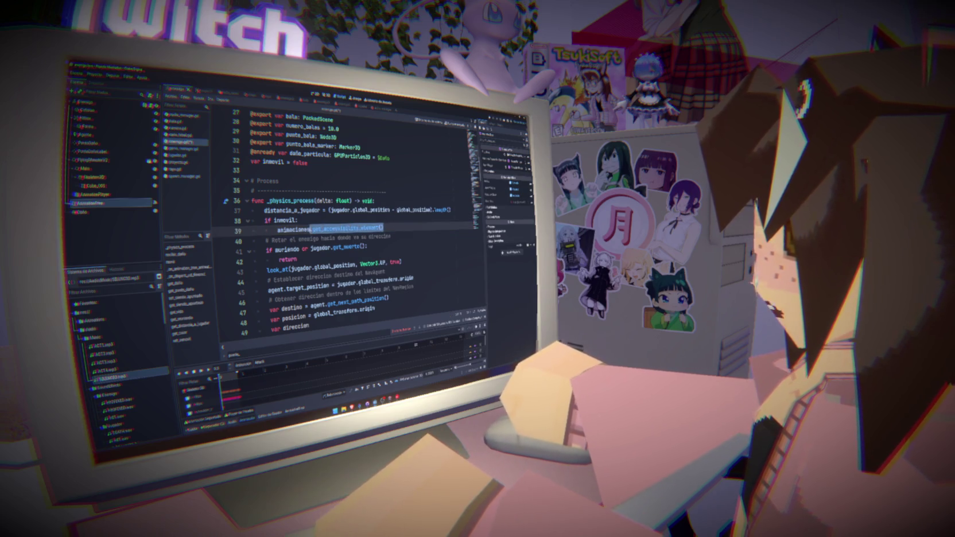
key("ctrl+BackSpace")
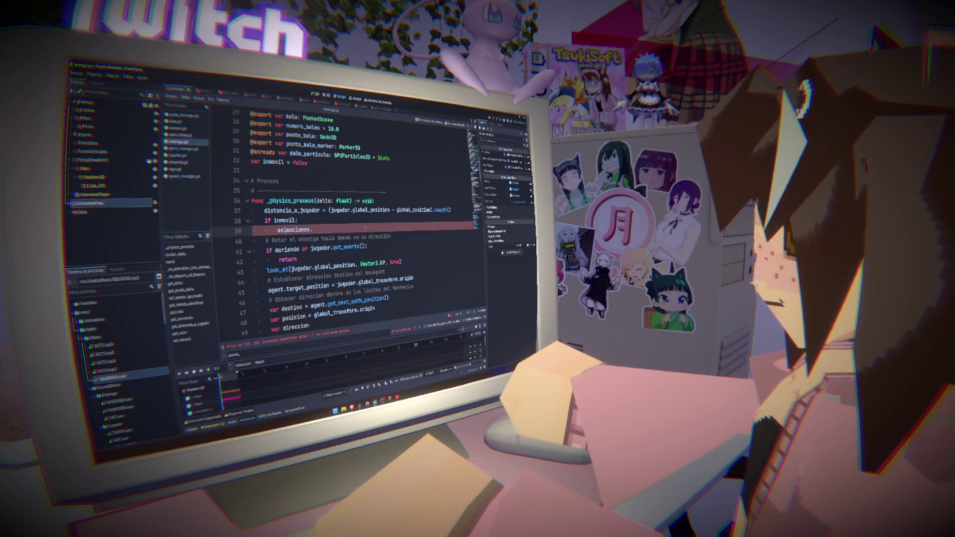
scroll(356, 230, "up", 9)
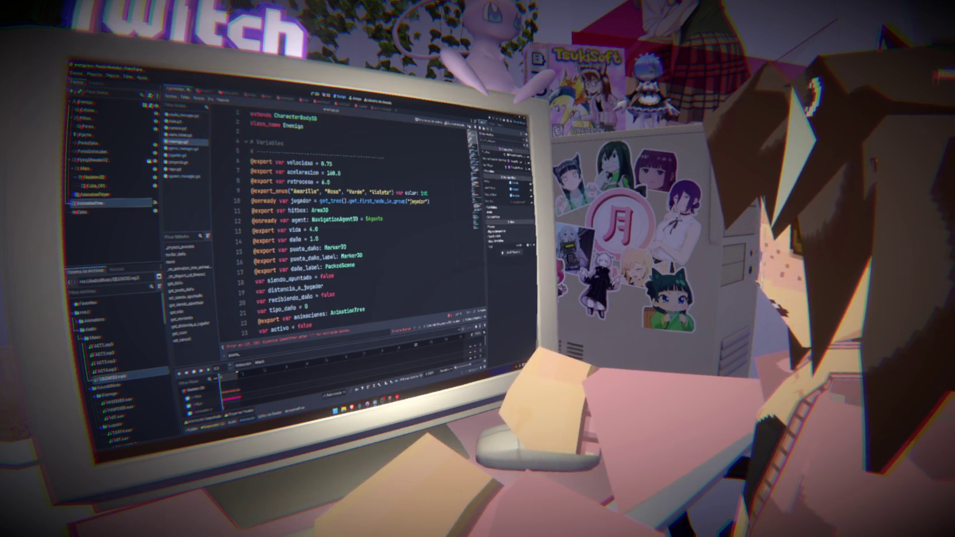
- Leave the enemigo.gd script and show the enemy's 3D viewport
scroll(355, 230, "down", 10)
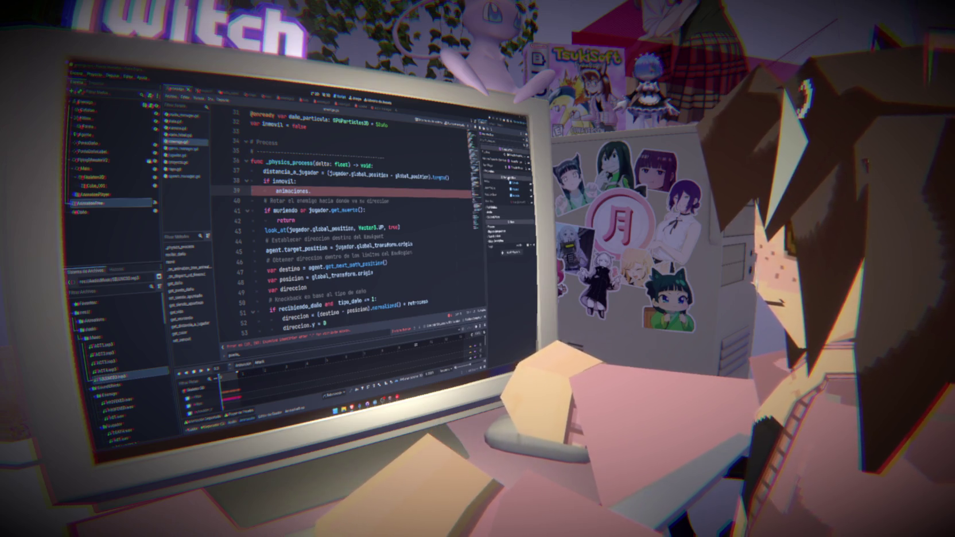
mouse_move(421, 176)
left_click(326, 95)
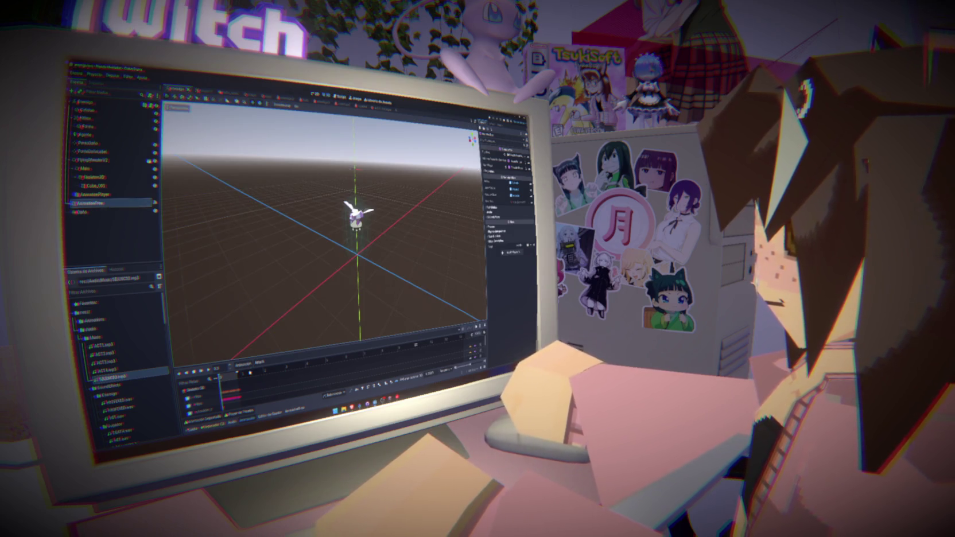
- Review the animaciones state-machine graph and Inspector settings, then return to enemigo.gd
left_click(299, 409)
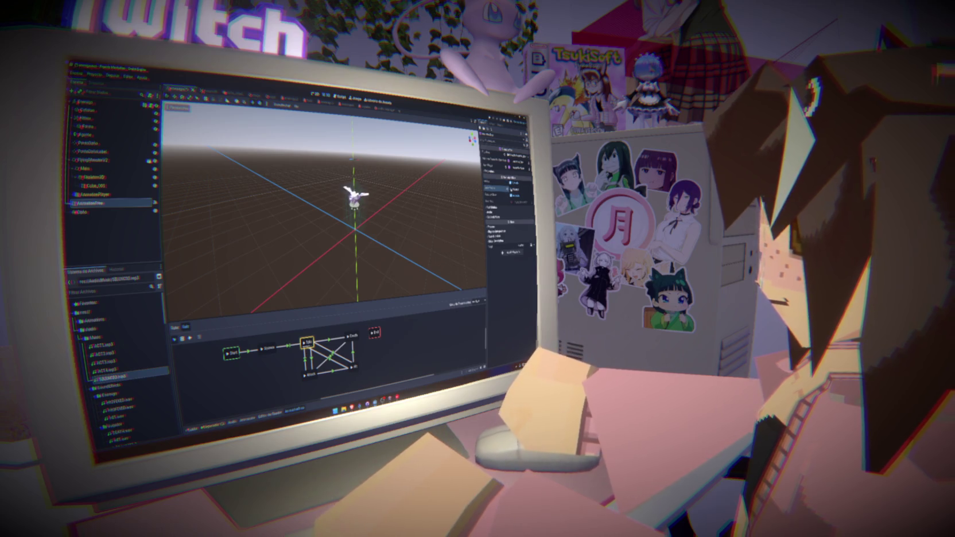
left_click(498, 196)
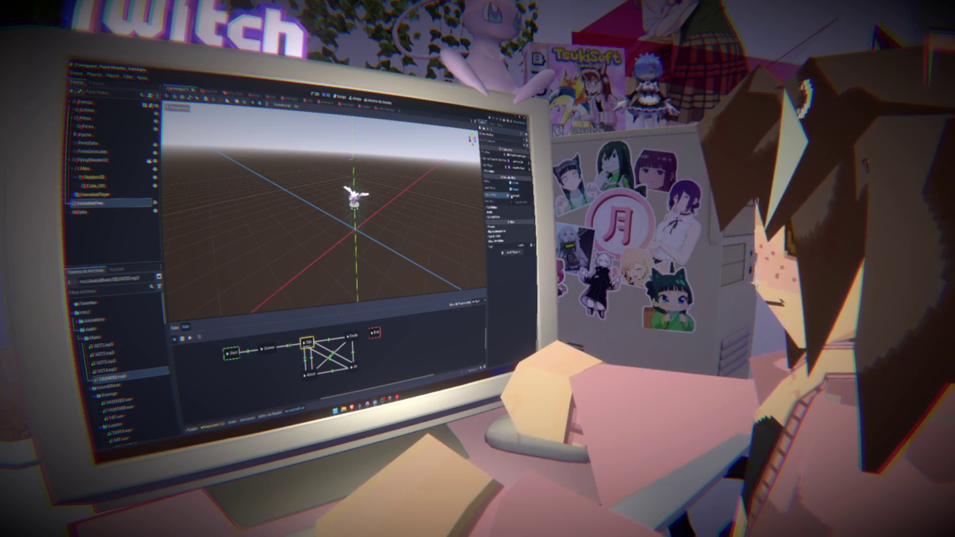
left_click(499, 181)
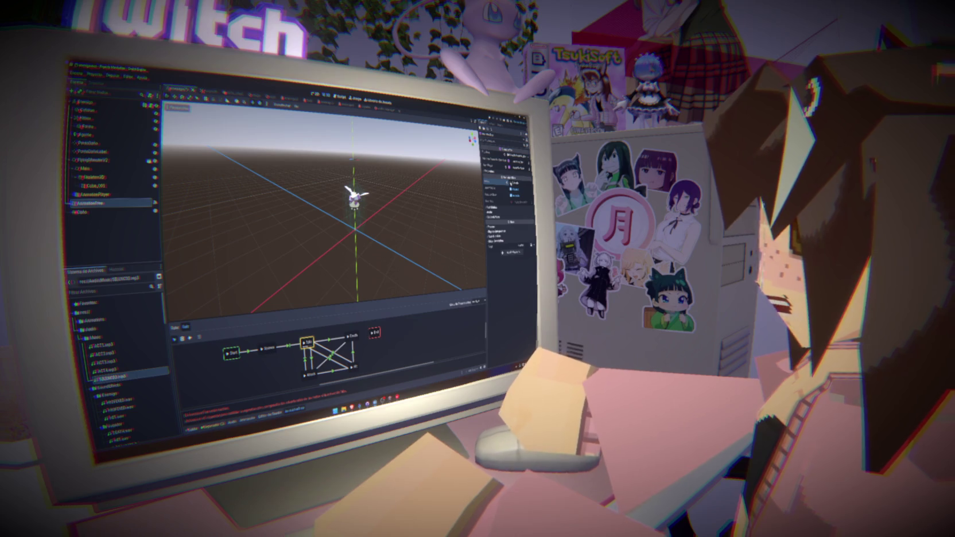
left_click(402, 275)
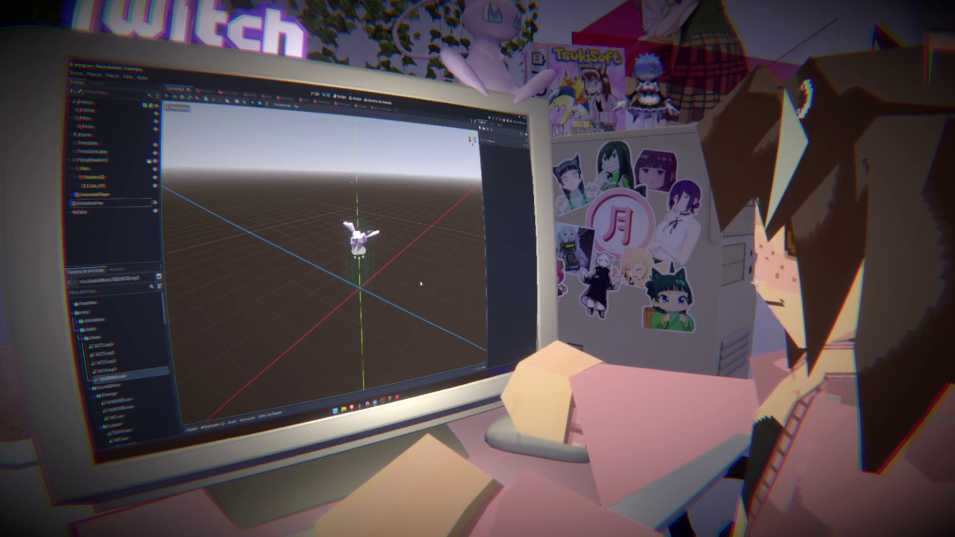
left_click(341, 97)
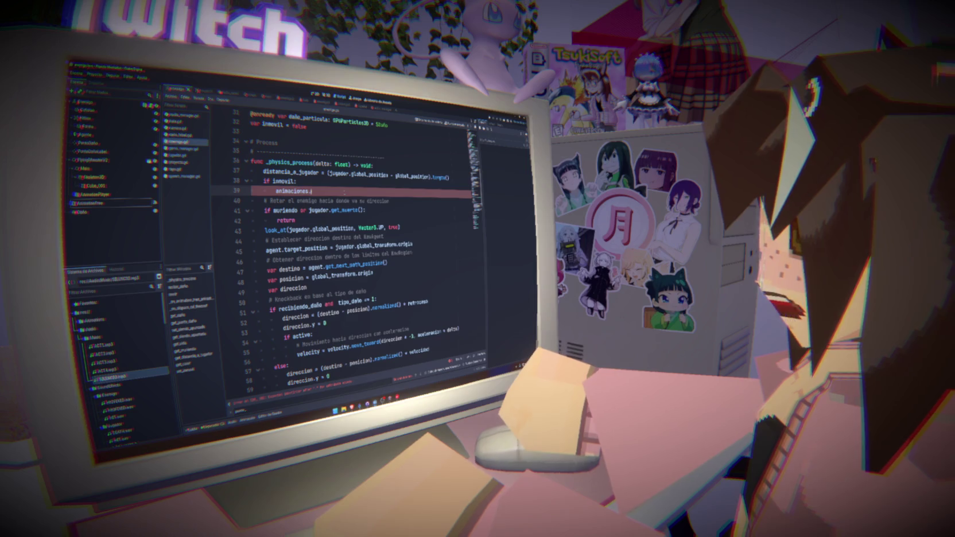
- Complete line 39 as 'animaciones.active = false' under the inmovil check
type("anima")
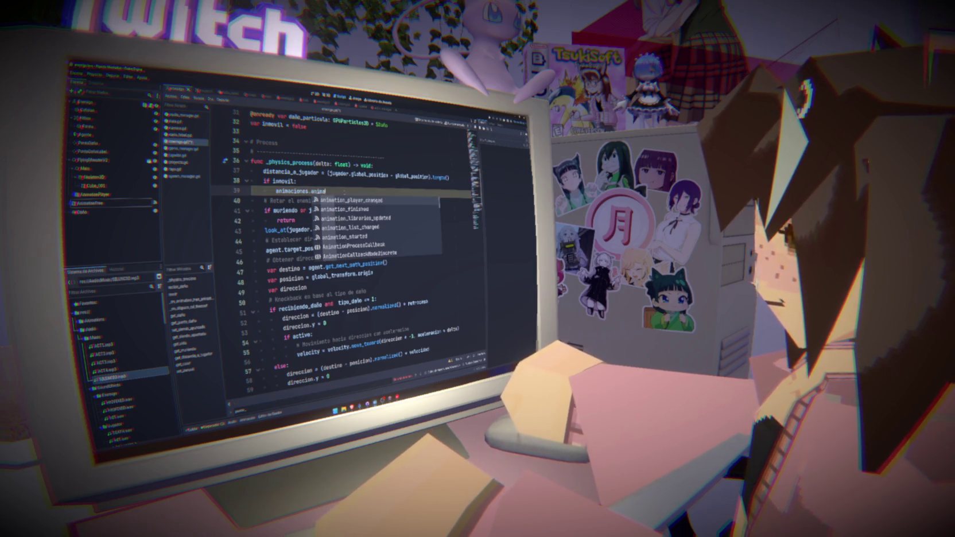
type("tion")
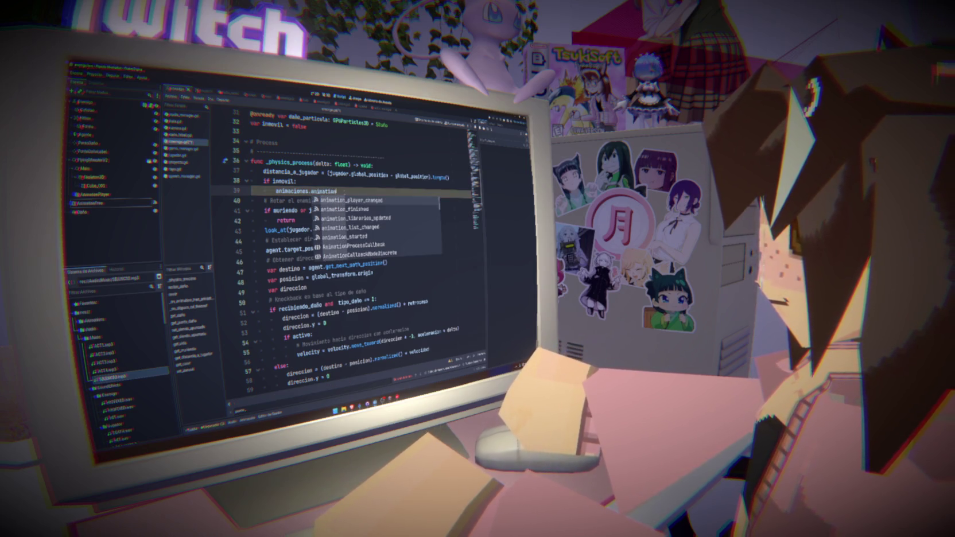
type("_mi")
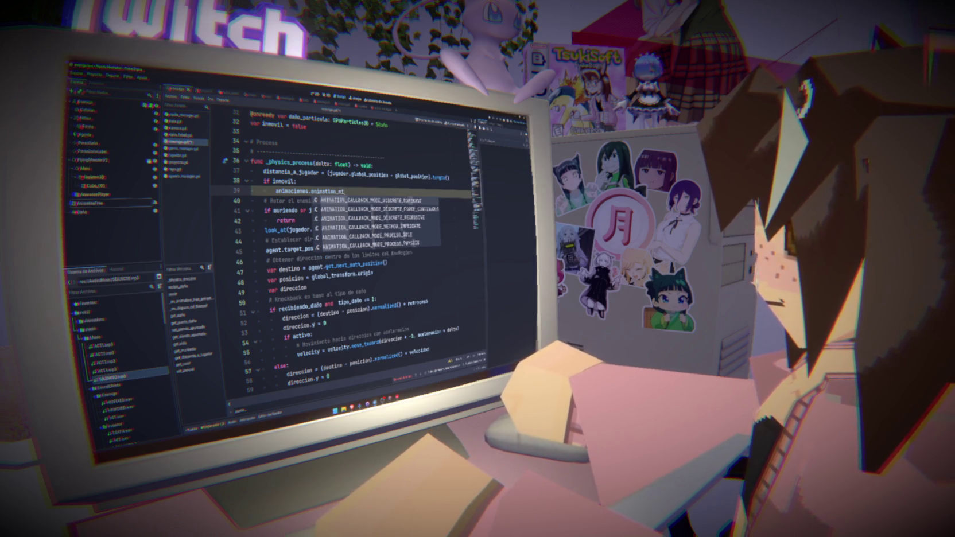
key("BackSpace")
key("BackSpace")
key("BackSpace")
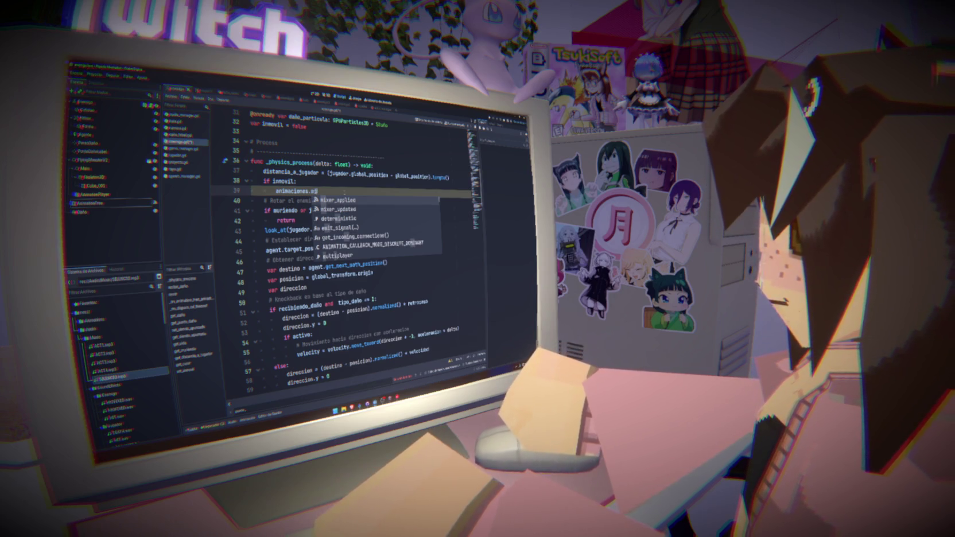
scroll(343, 194, "up", 1)
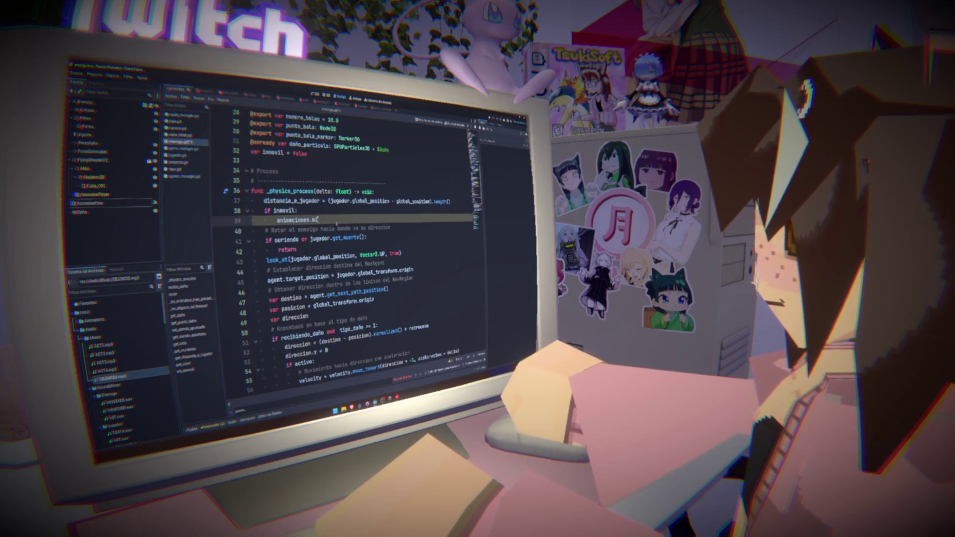
key("BackSpace")
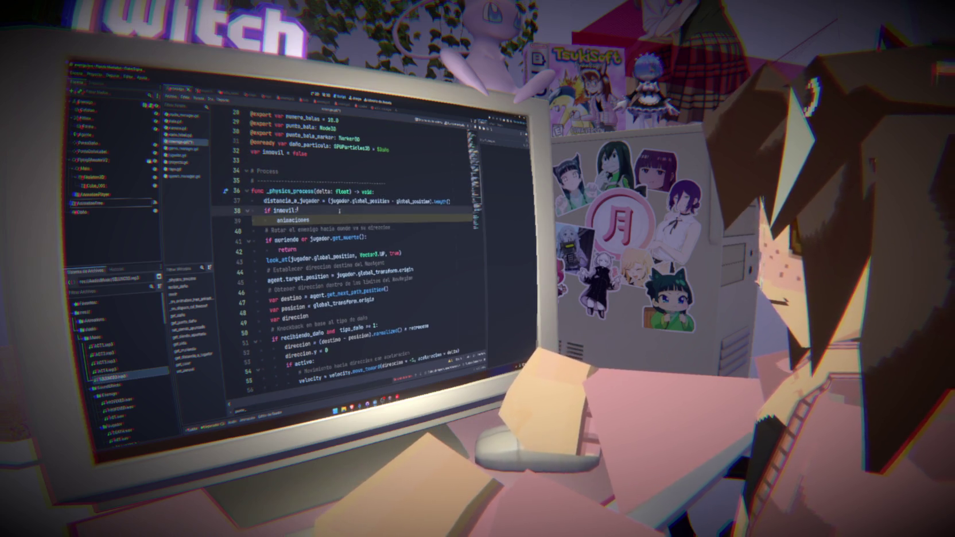
left_click(91, 203)
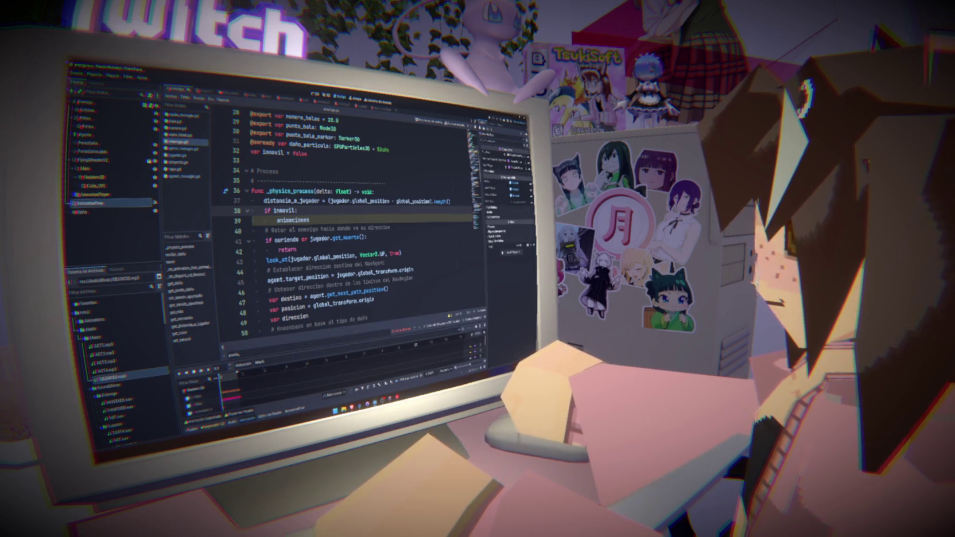
left_click(310, 219)
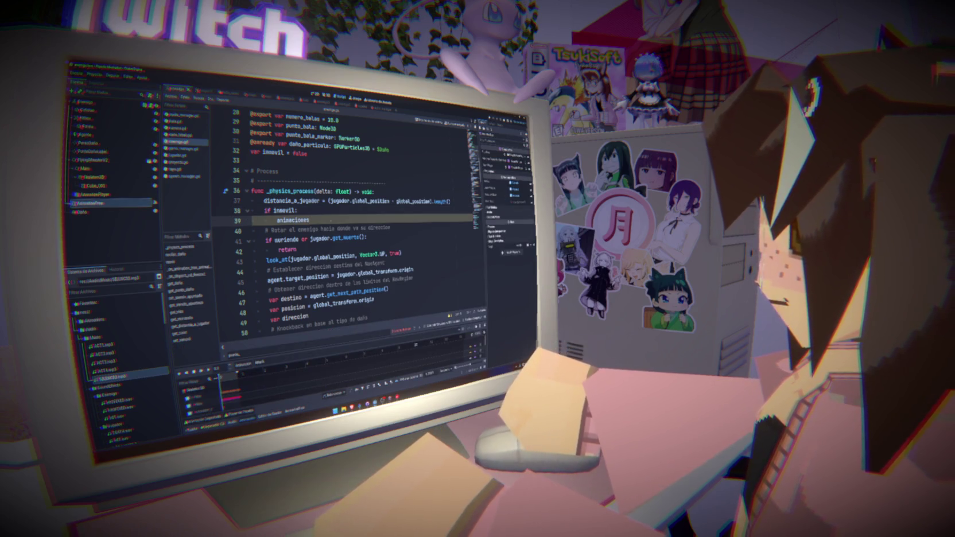
type(".activo")
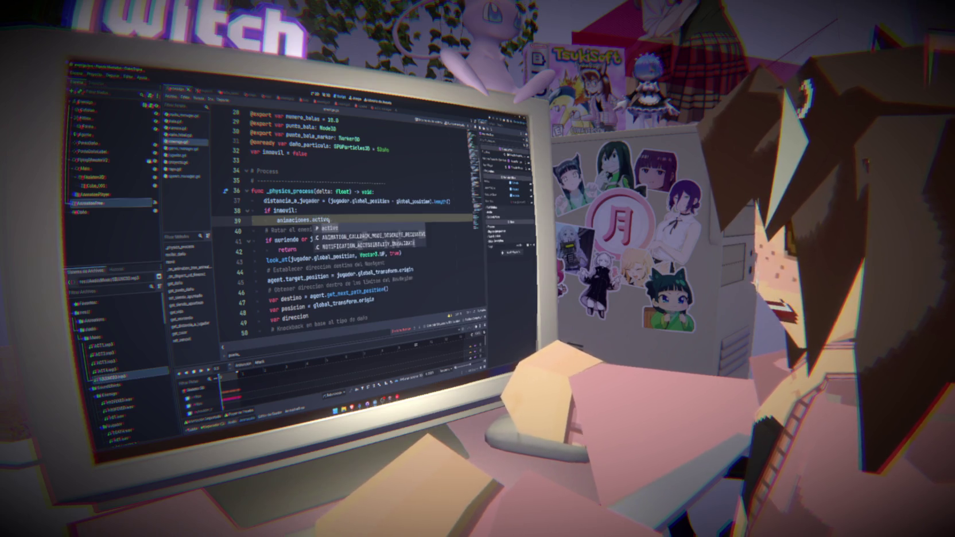
key("BackSpace")
type("e = false")
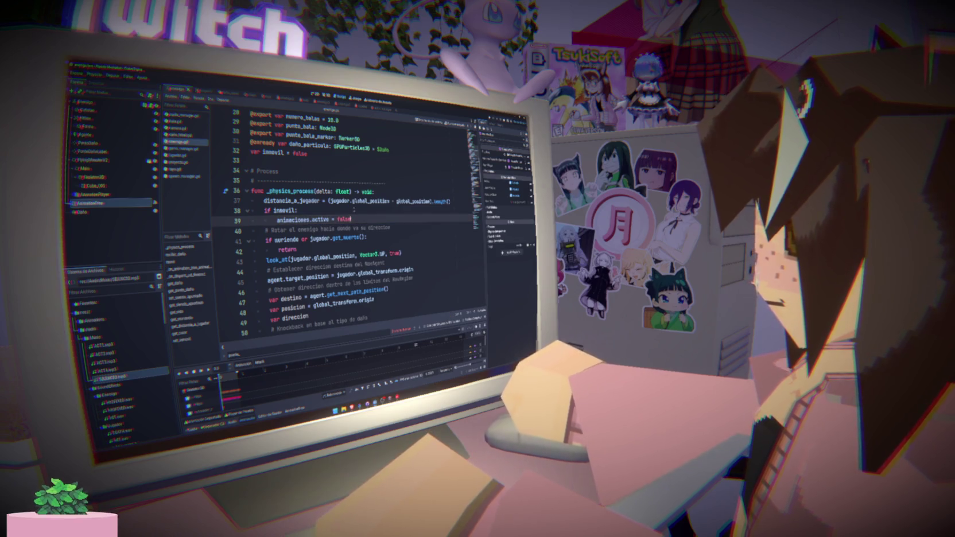
- Select the animaciones.active = false line, then switch to proyectil.gd
left_click_drag(352, 220, 277, 220)
left_click(369, 220)
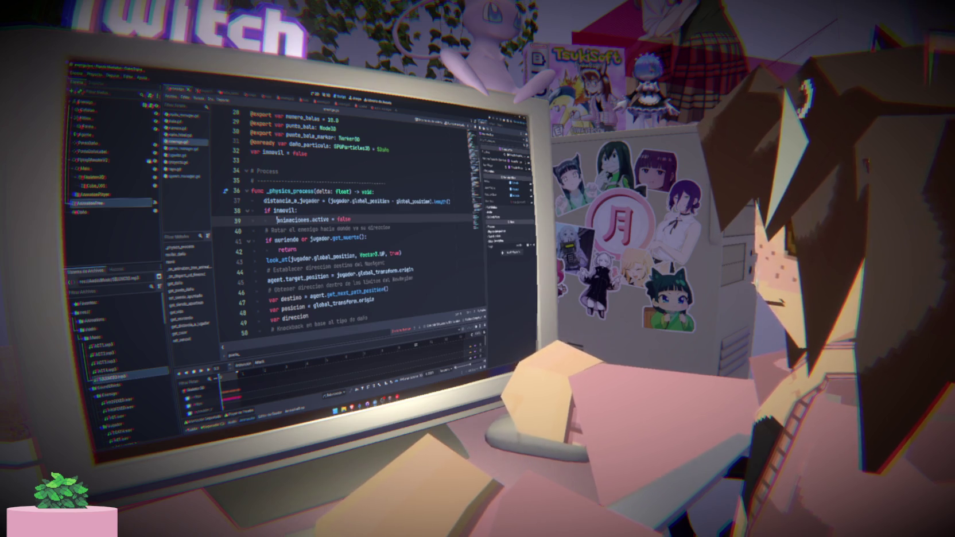
left_click_drag(276, 219, 351, 219)
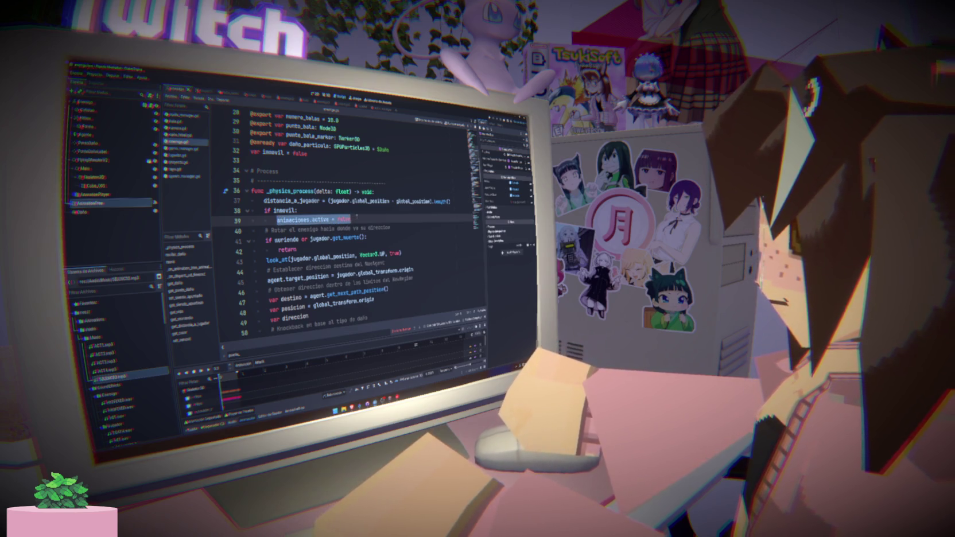
left_click(184, 162)
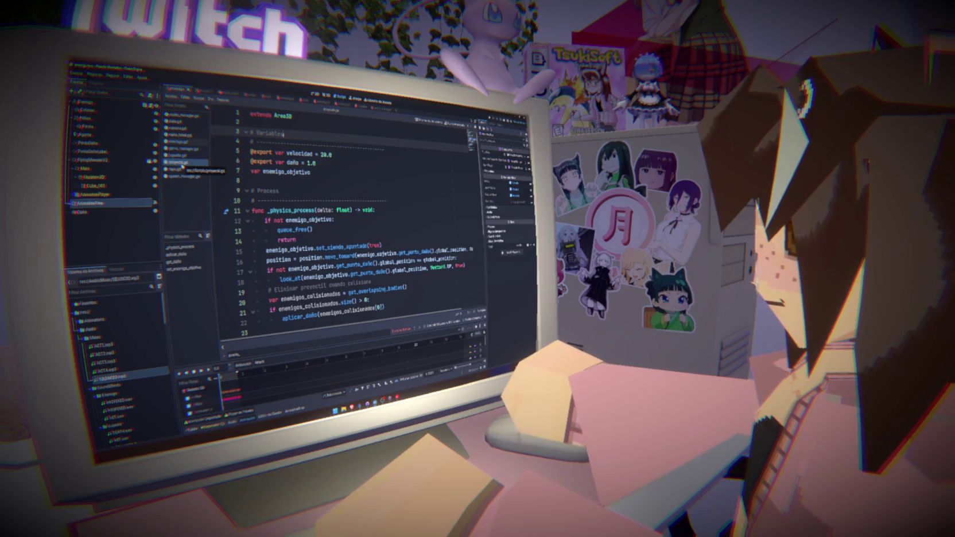
- Add 'animaciones.active = true' below line 39 in enemigo.gd, save, and run the game
left_click(176, 141)
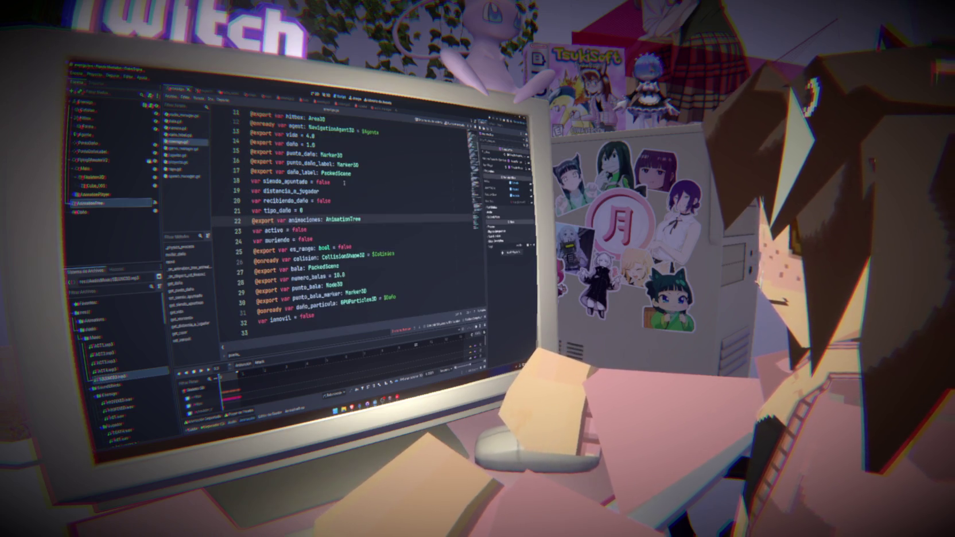
left_click(353, 217)
key("Return")
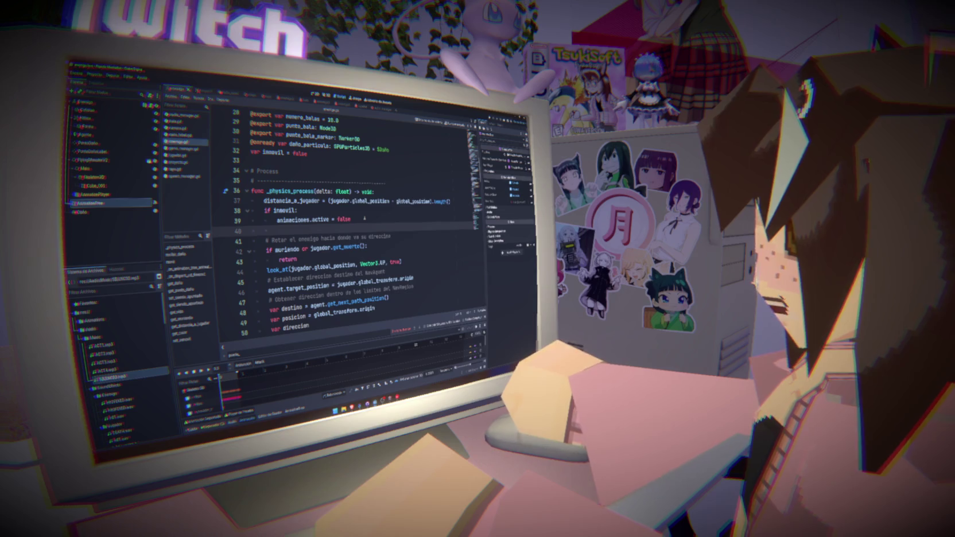
type("animaciones.active = true")
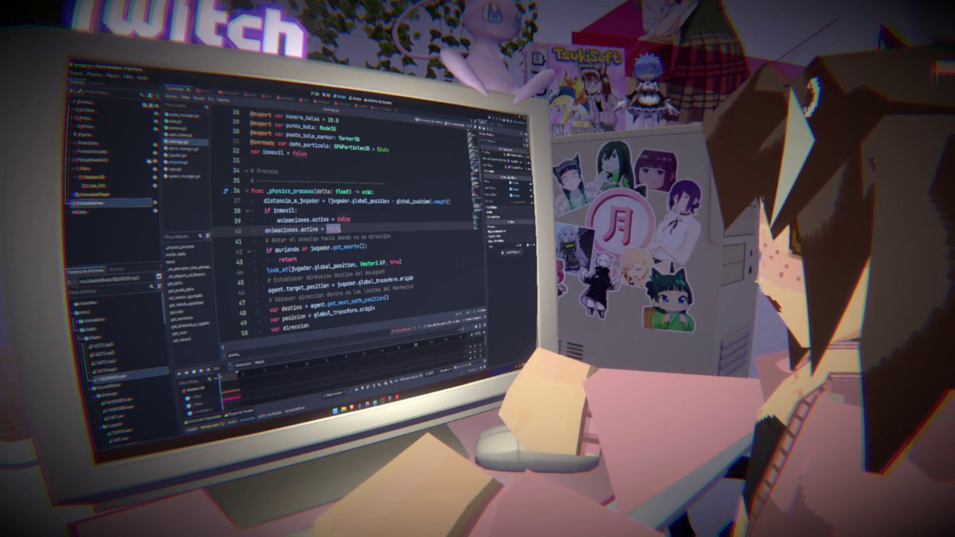
key("ctrl+s")
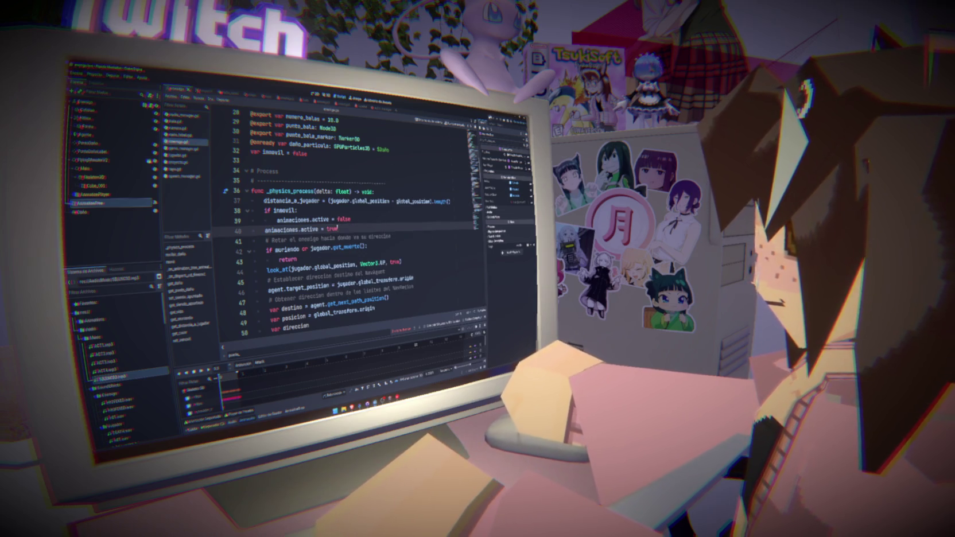
key("F5")
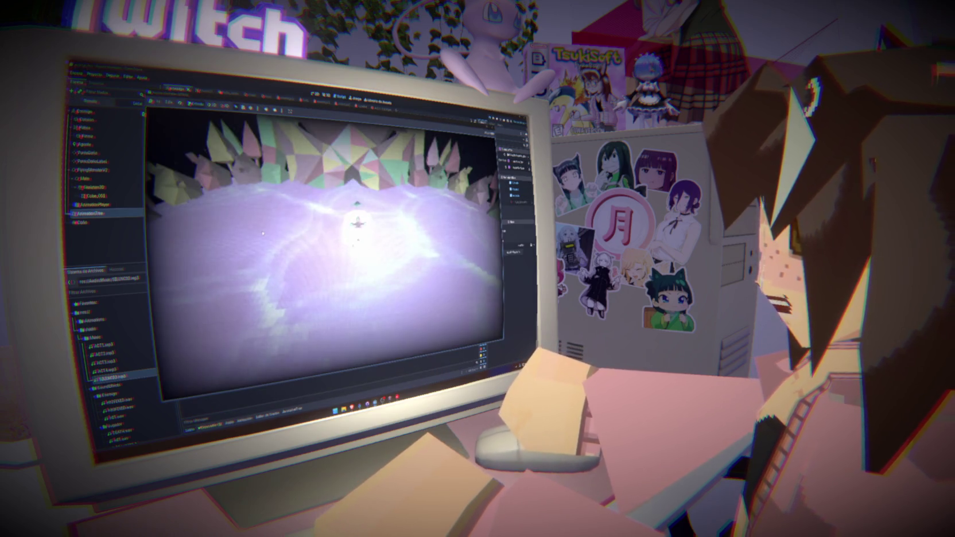
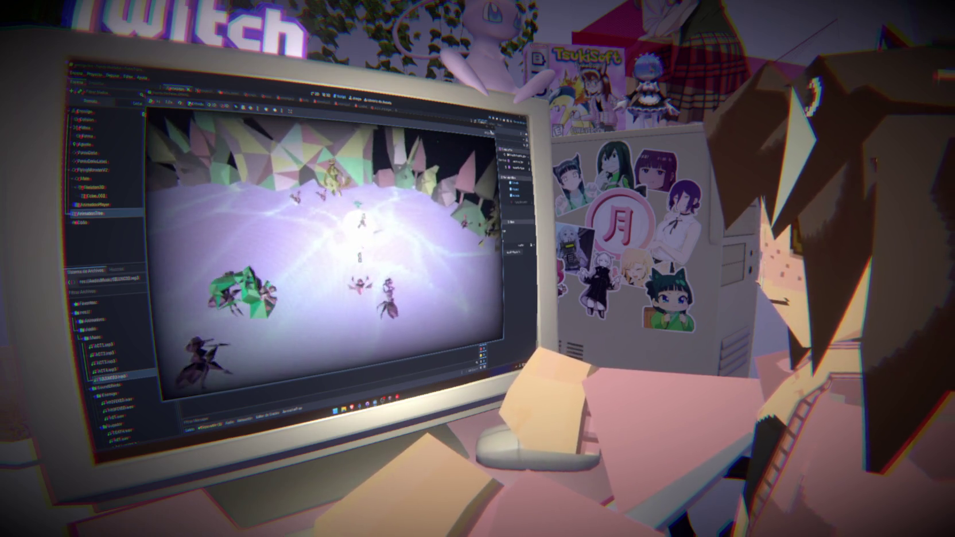
- Stop the running game with F8 and go back to the editor
key("F8")
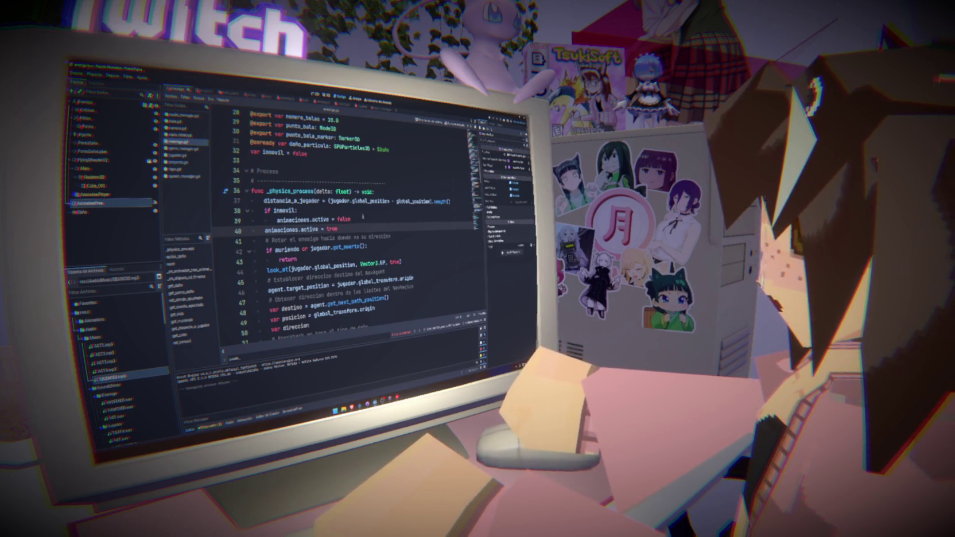
- Replace the two animaciones.active lines under if inmovil with animaciones.anim_player
double_click(320, 219)
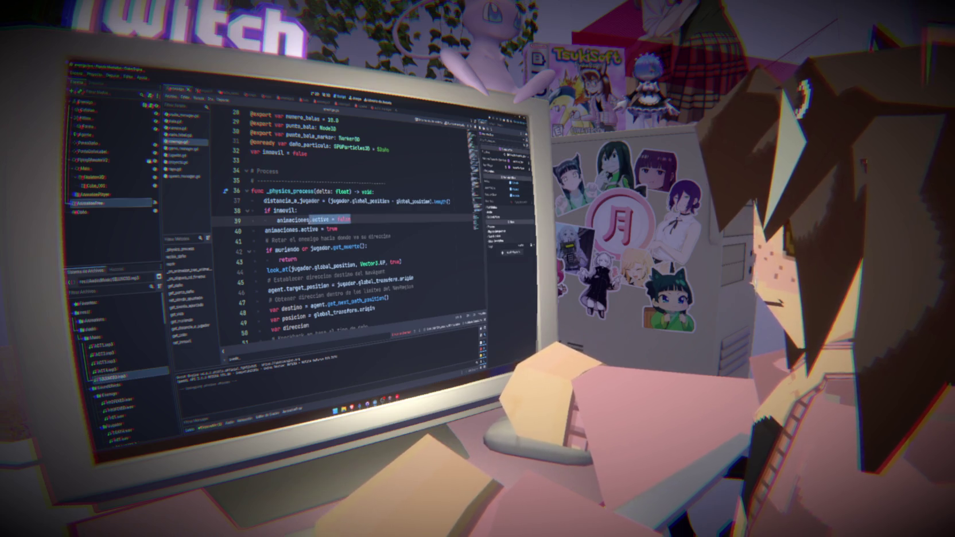
left_click_drag(367, 231, 277, 220)
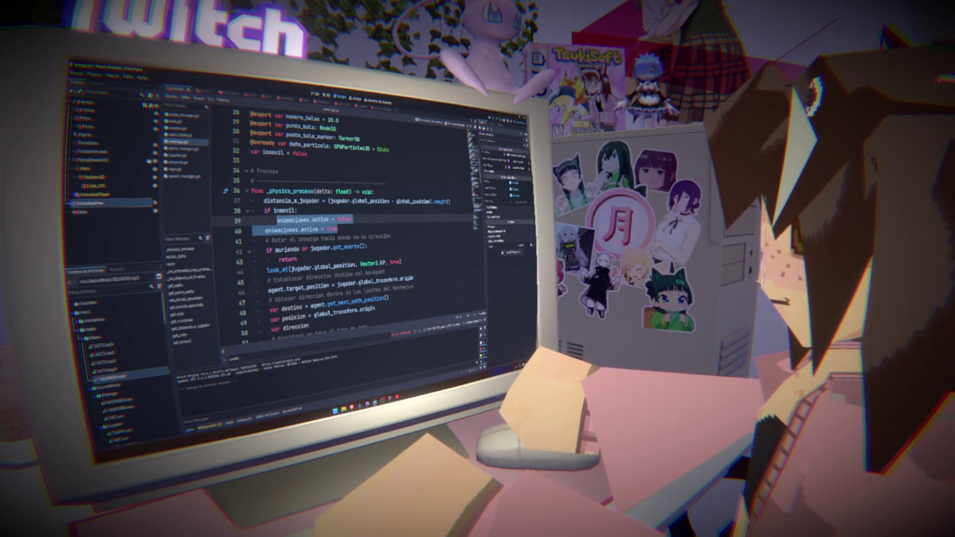
key("BackSpace")
type("animac")
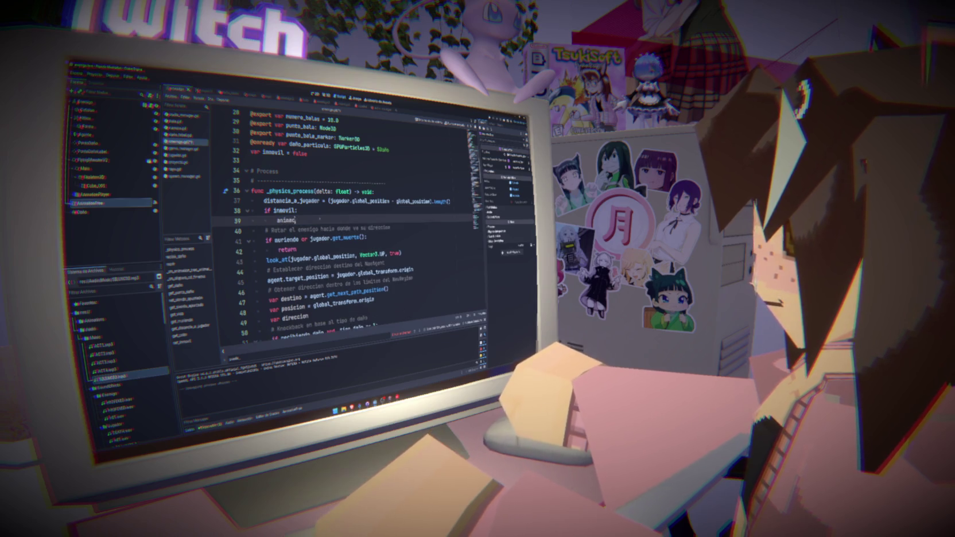
type("iones.")
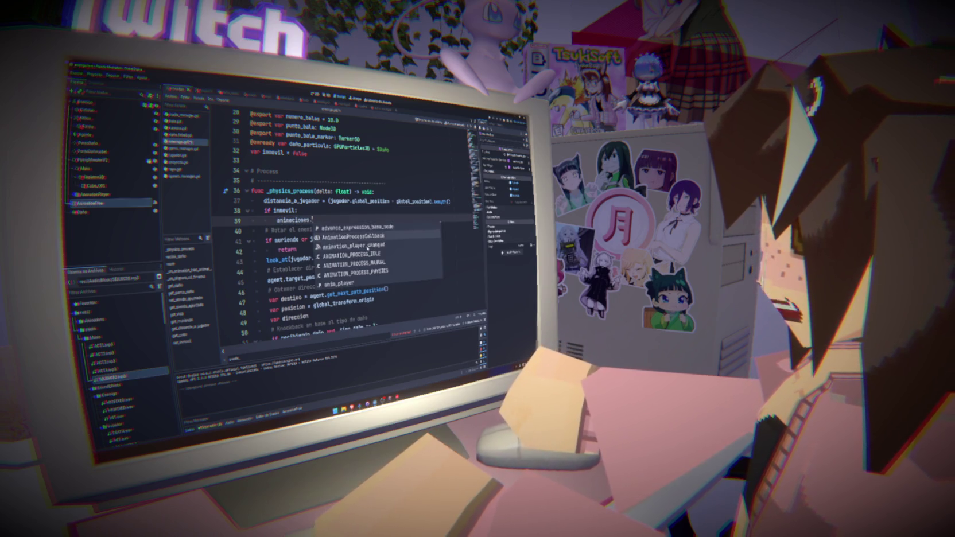
scroll(368, 248, "down", 1)
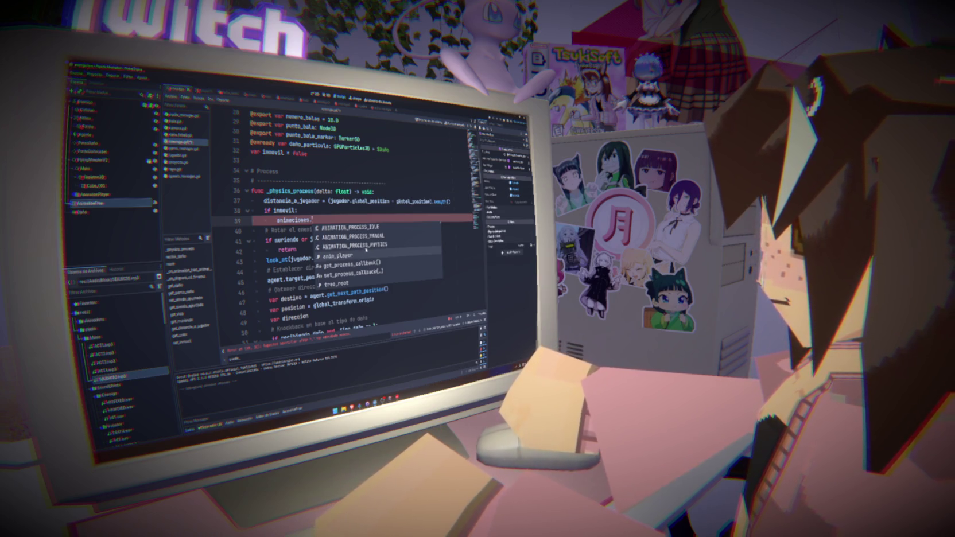
double_click(358, 256)
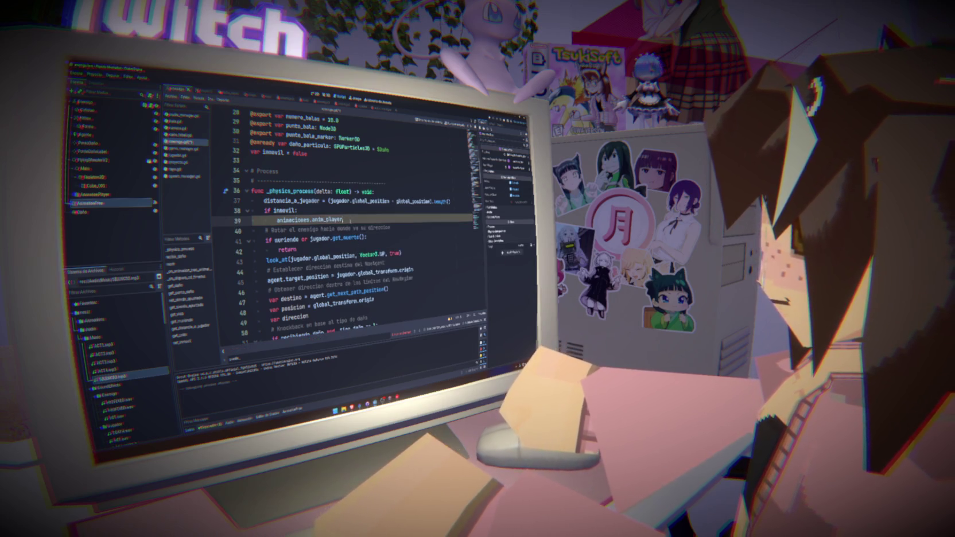
- Browse anim_player's suggested methods, then start a 'var animation' declaration before it
type("pe")
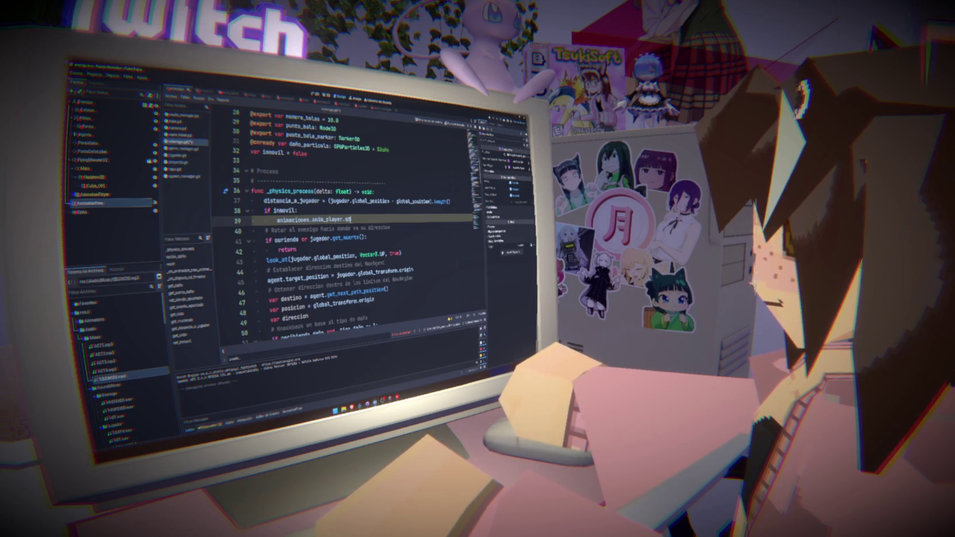
key("BackSpace")
key("BackSpace")
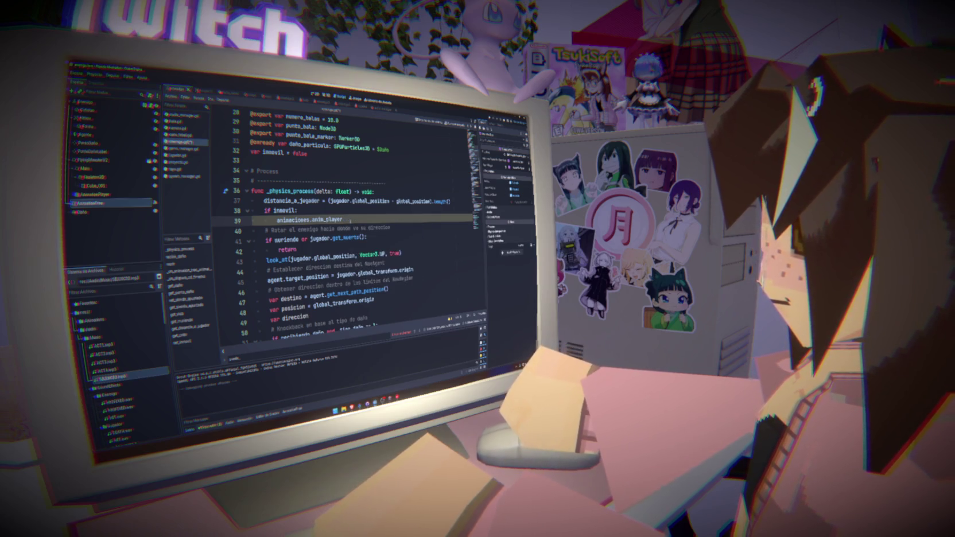
key("ctrl+space")
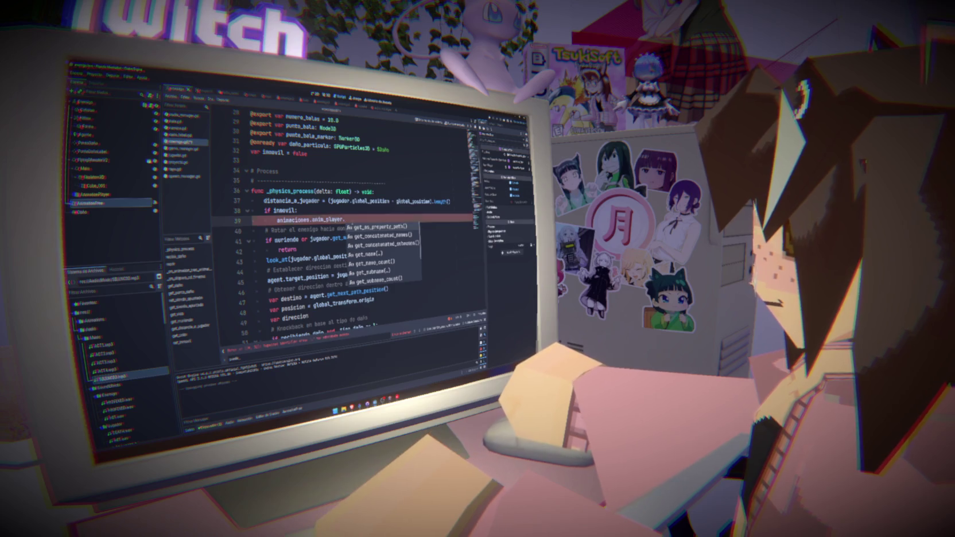
key("Down")
key("Down")
key("Down")
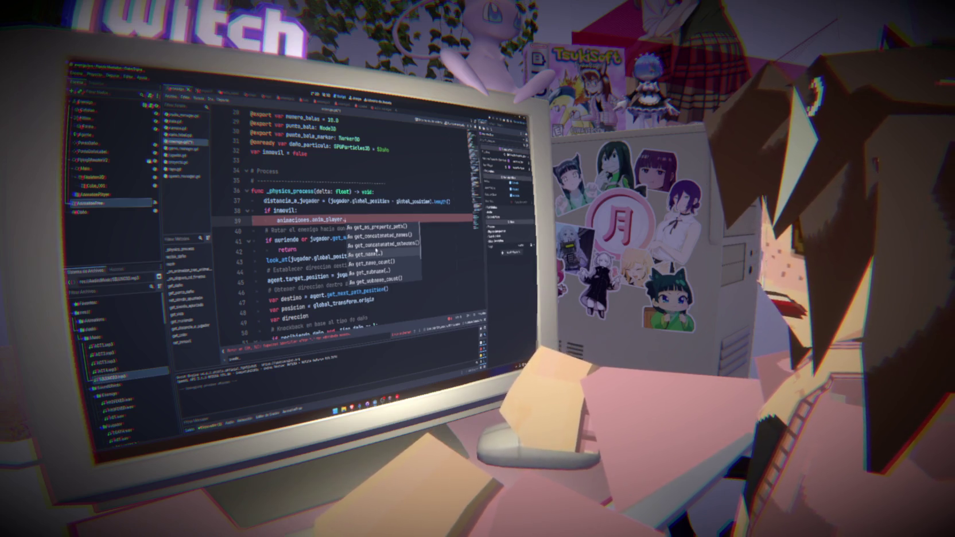
key("Down")
key("Down")
key("Down")
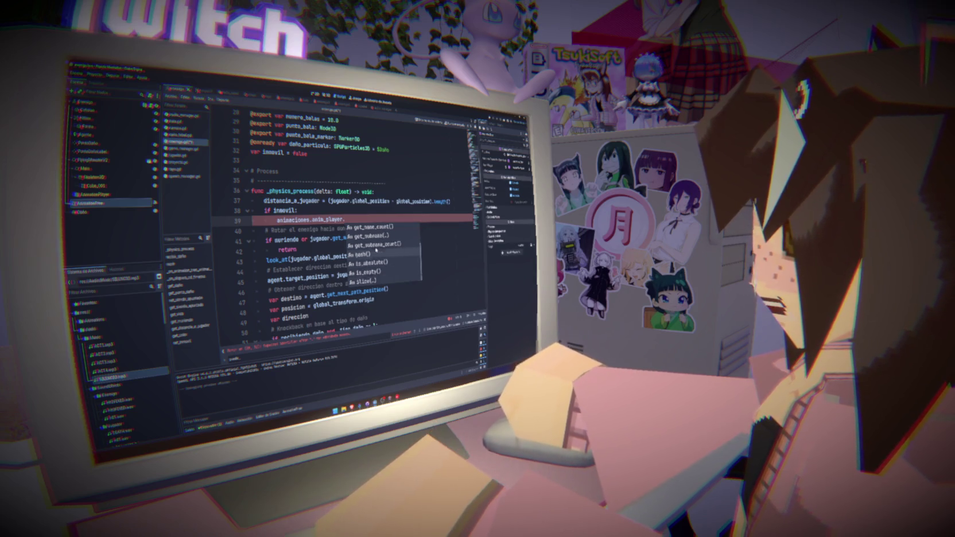
key("Up")
key("Up")
key("Up")
key("Escape")
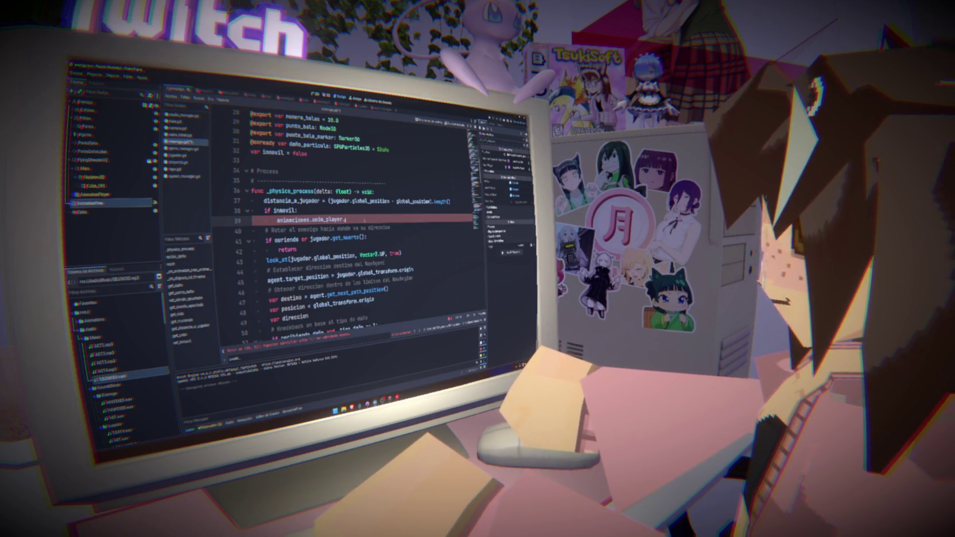
key("BackSpace")
key("Home")
type("var animatio")
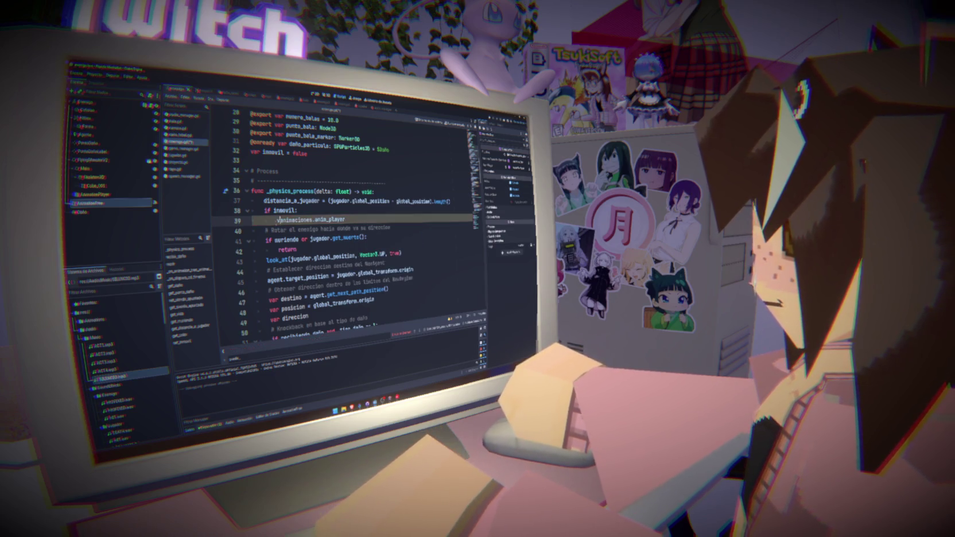
type("npla")
- Make line 39 'var animation: AnimationPlayer = animaciones.anim_player'
key("BackSpace")
key("BackSpace")
key("BackSpace")
type(": animationPl")
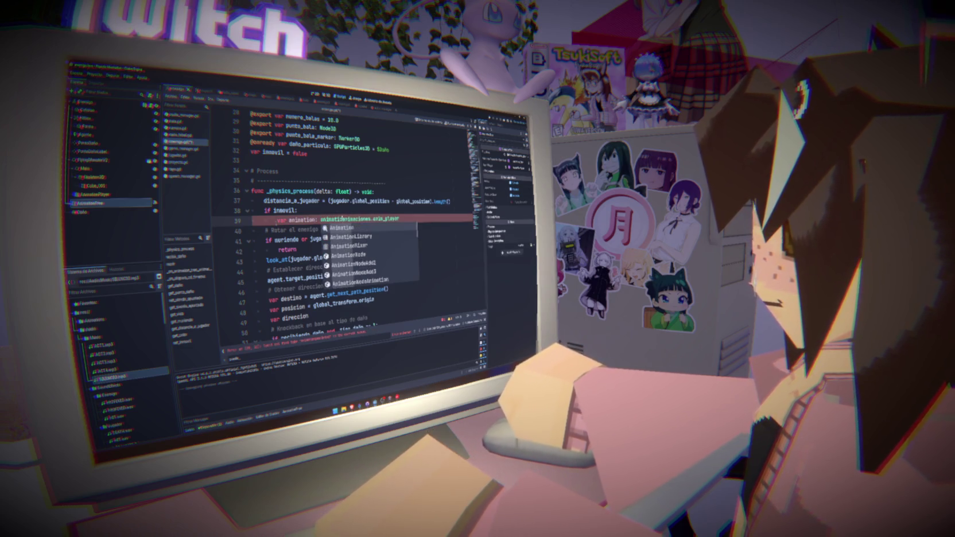
key("Return")
type("=")
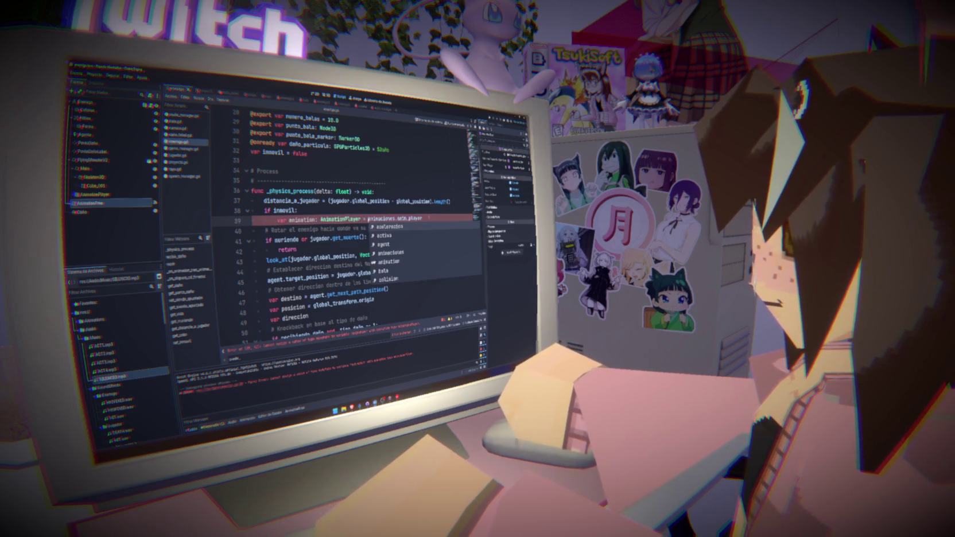
key("End")
- Add an animation.stop() call on the next line
key("Return")
type("animation.")
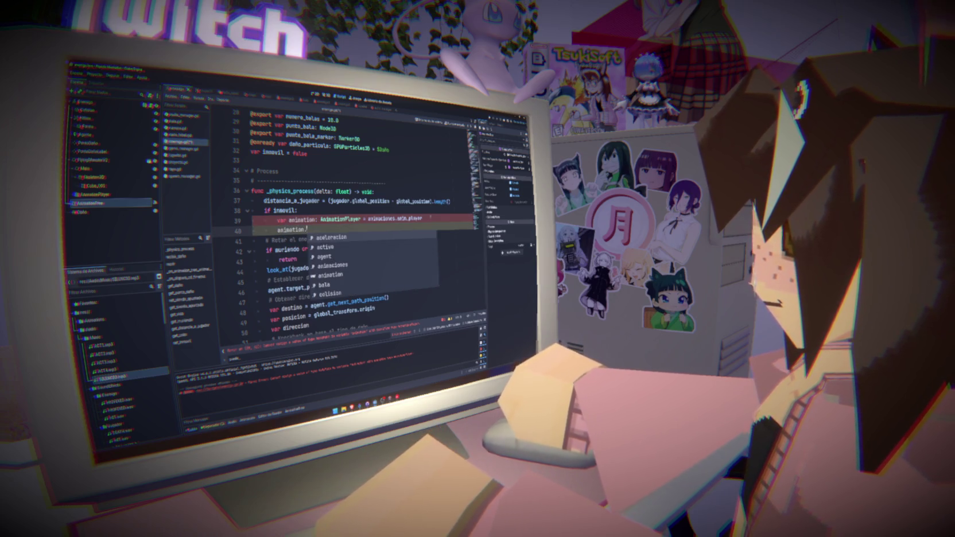
type("stop")
key("Return")
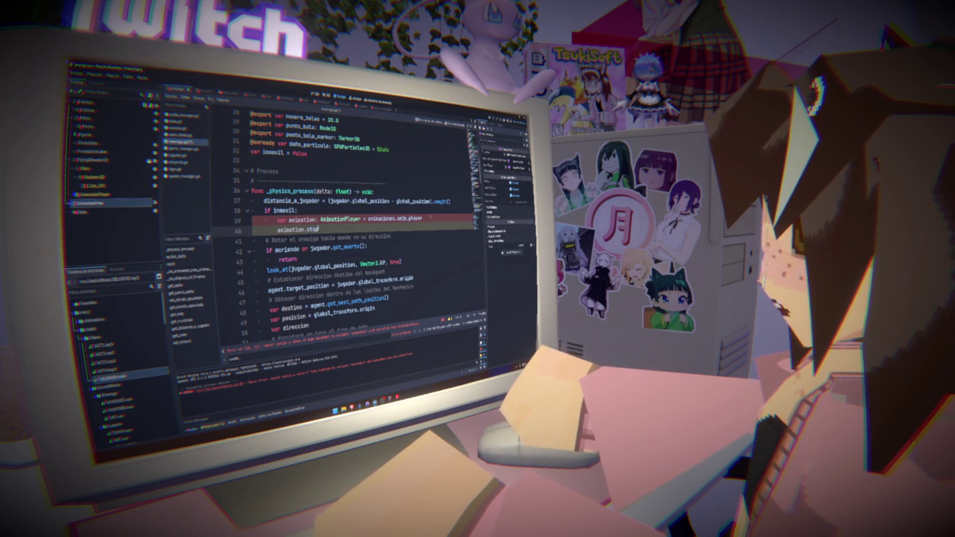
type("(")
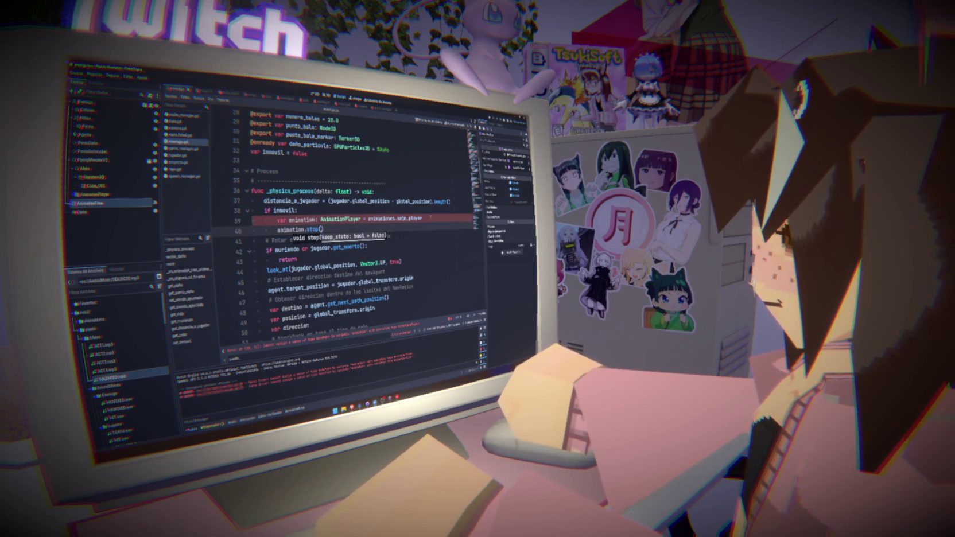
key("Escape")
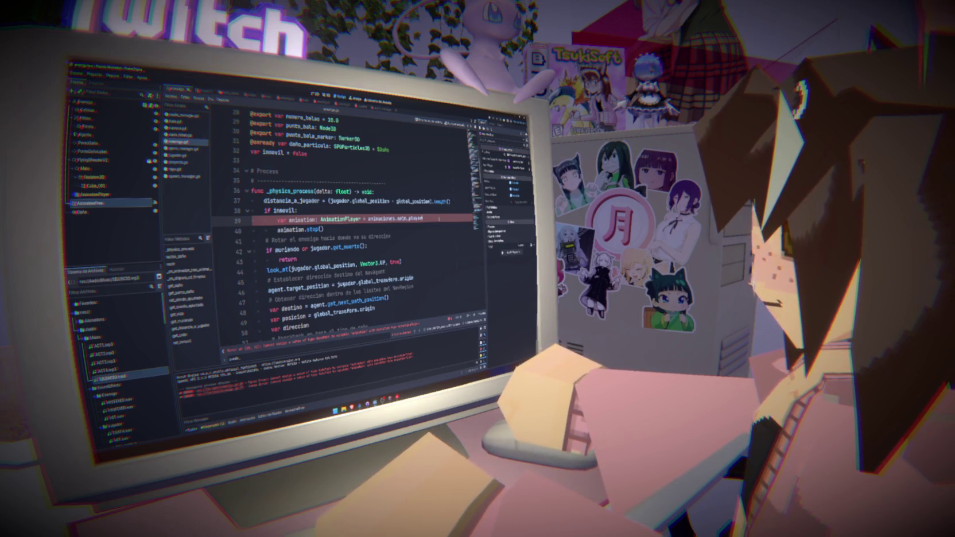
- Delete the var animation line and its stop() call, then collapse the Malla node
left_click(323, 229)
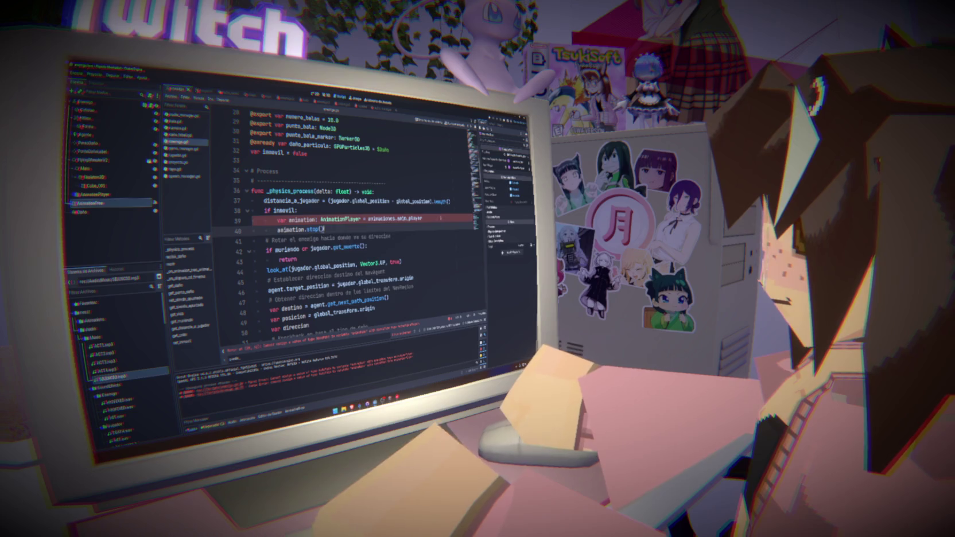
left_click(423, 219)
left_click_drag(423, 219, 205, 223)
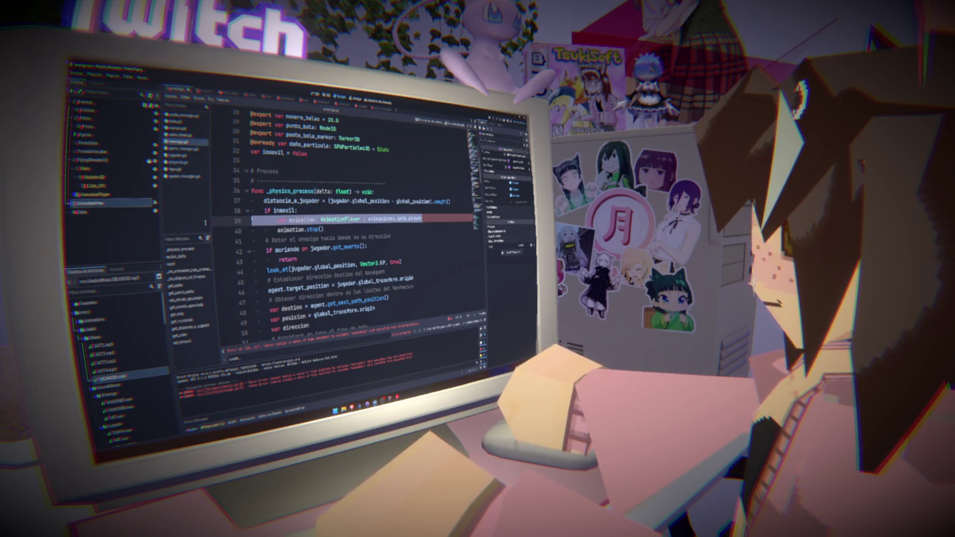
key("BackSpace")
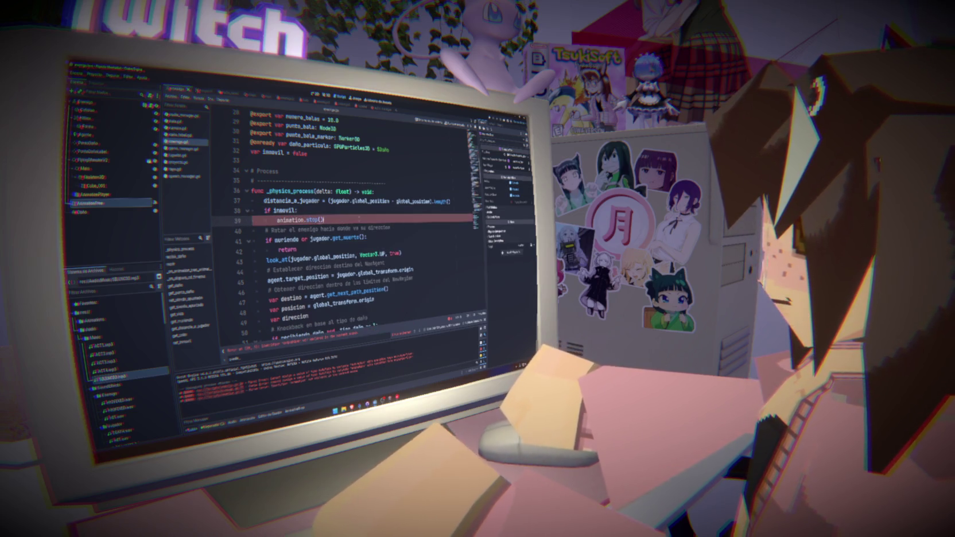
key("BackSpace")
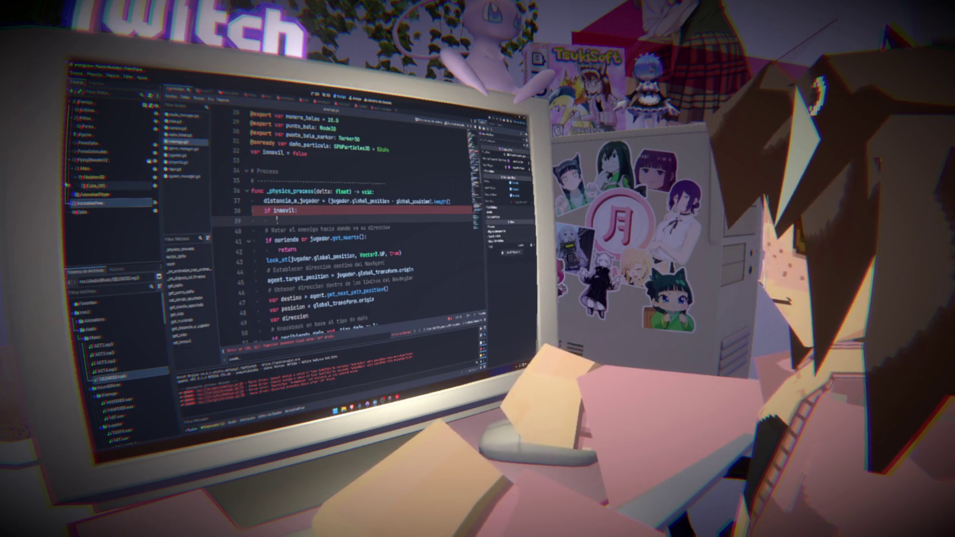
left_click(72, 169)
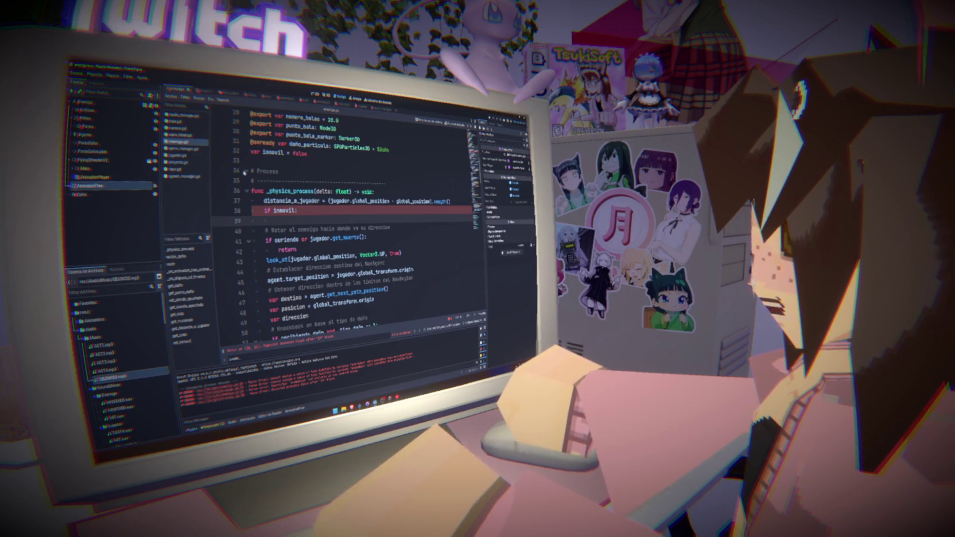
scroll(397, 253, "up", 7)
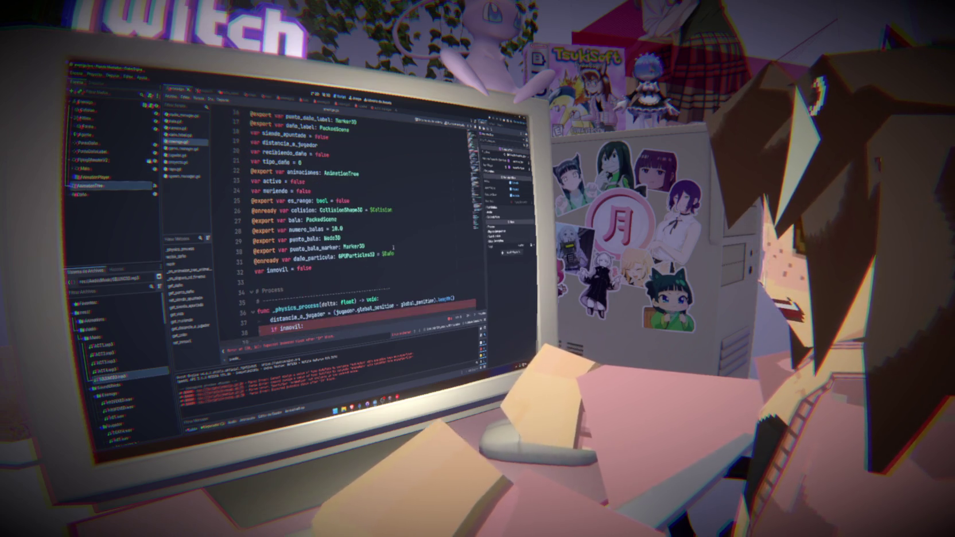
scroll(397, 253, "down", 4)
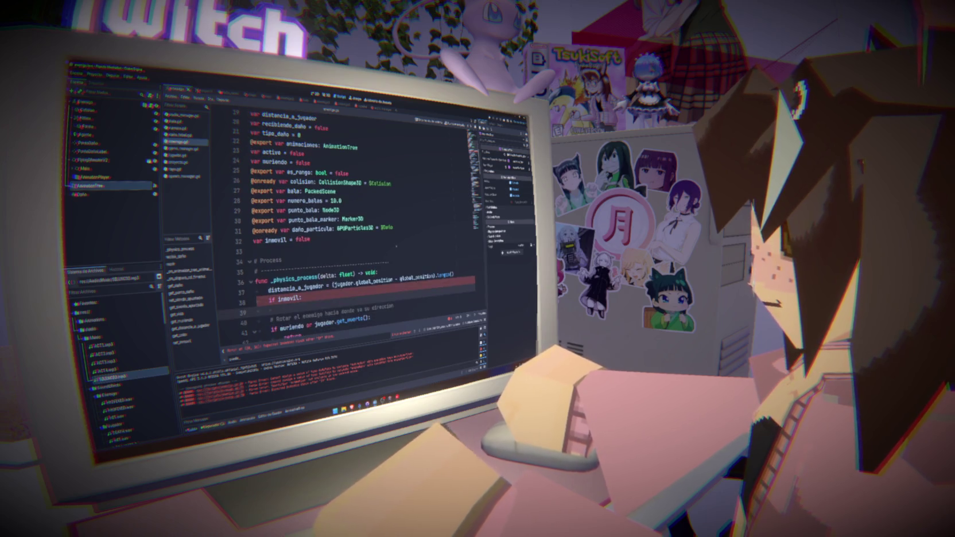
left_click(400, 238)
key("Return")
type("@")
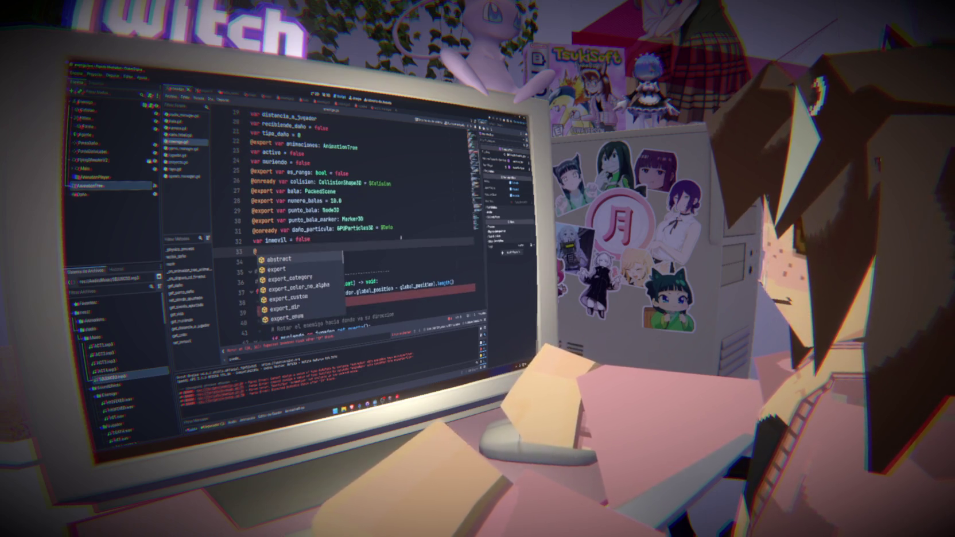
type("export ")
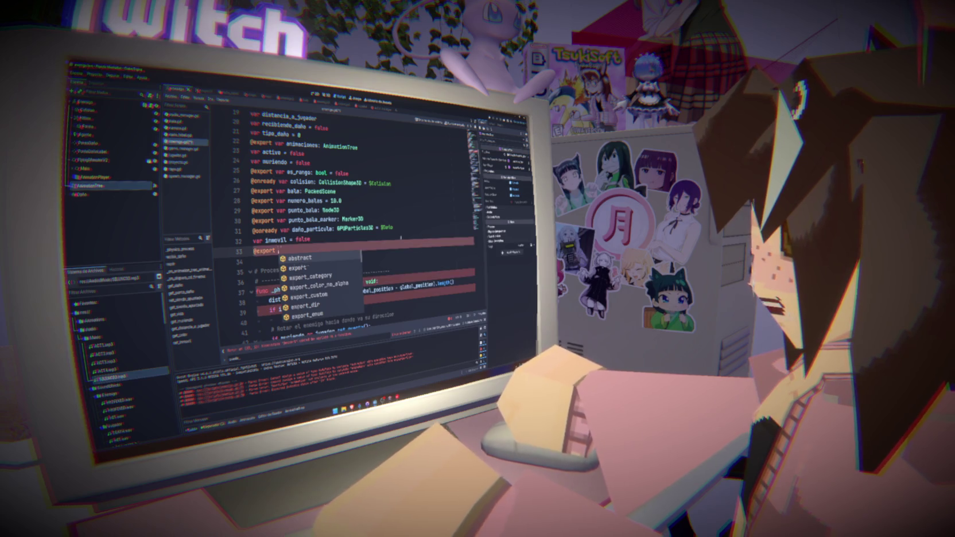
type("animation_")
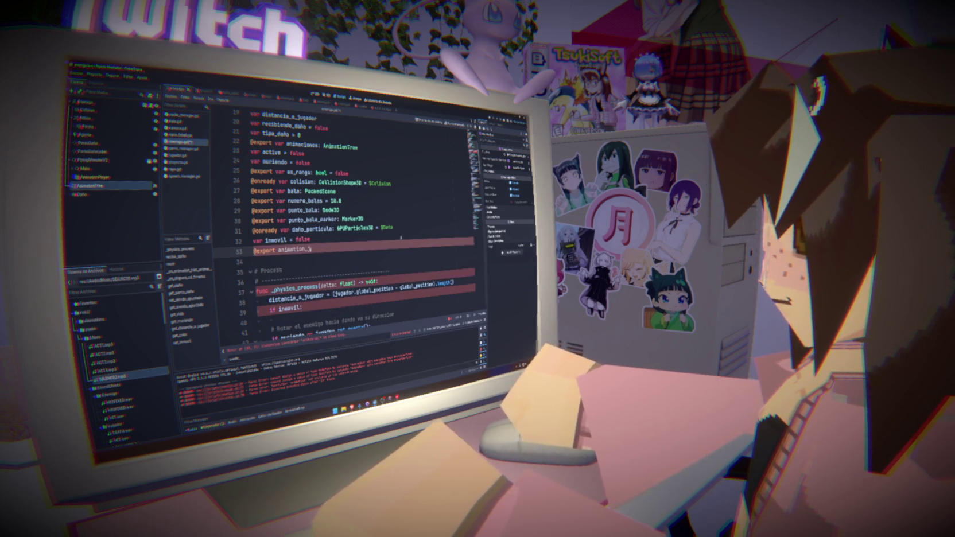
type("q")
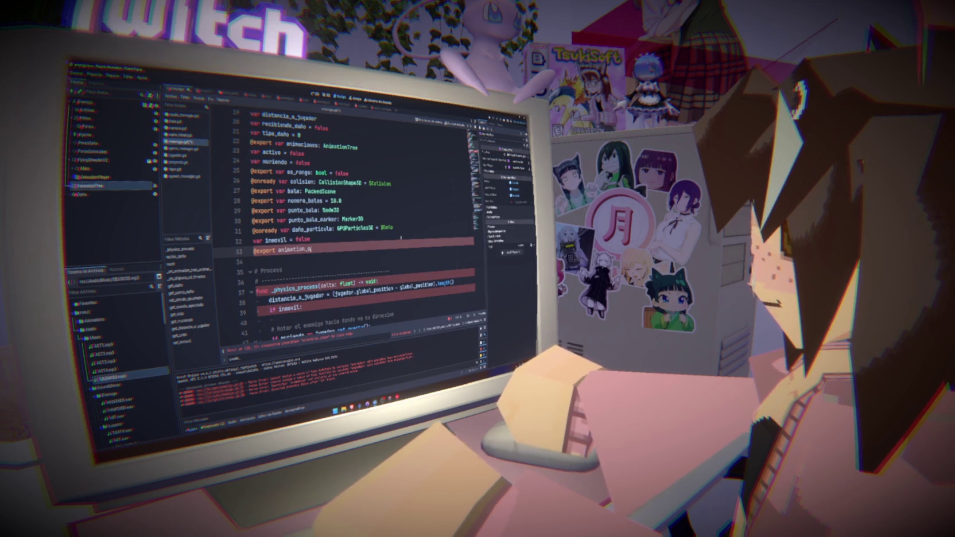
key("BackSpace")
key("BackSpace")
key("BackSpace")
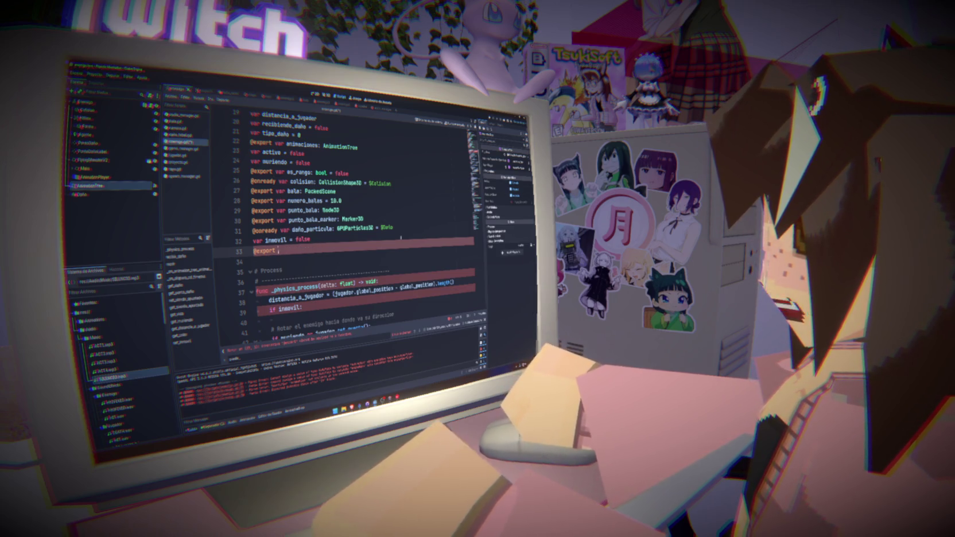
type("an")
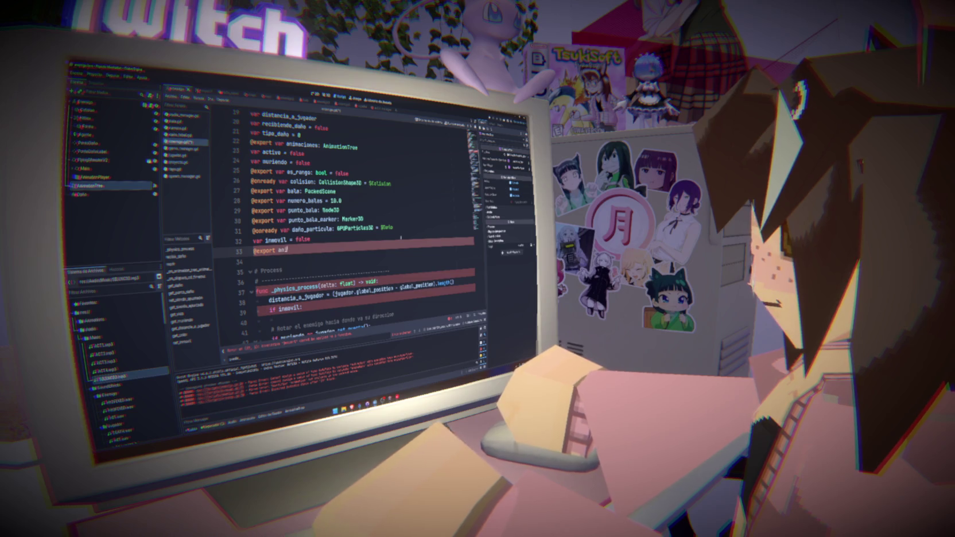
type("imacion_idcal")
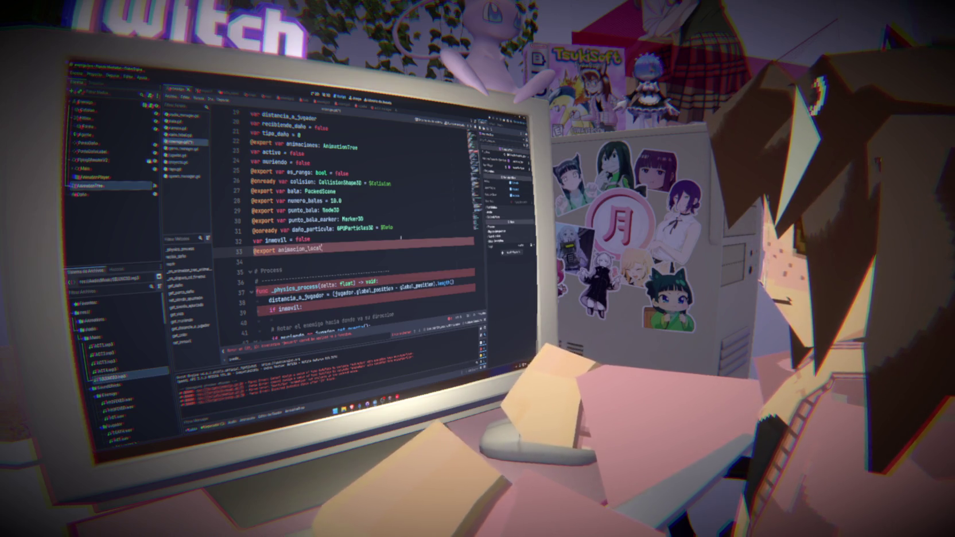
type(": N")
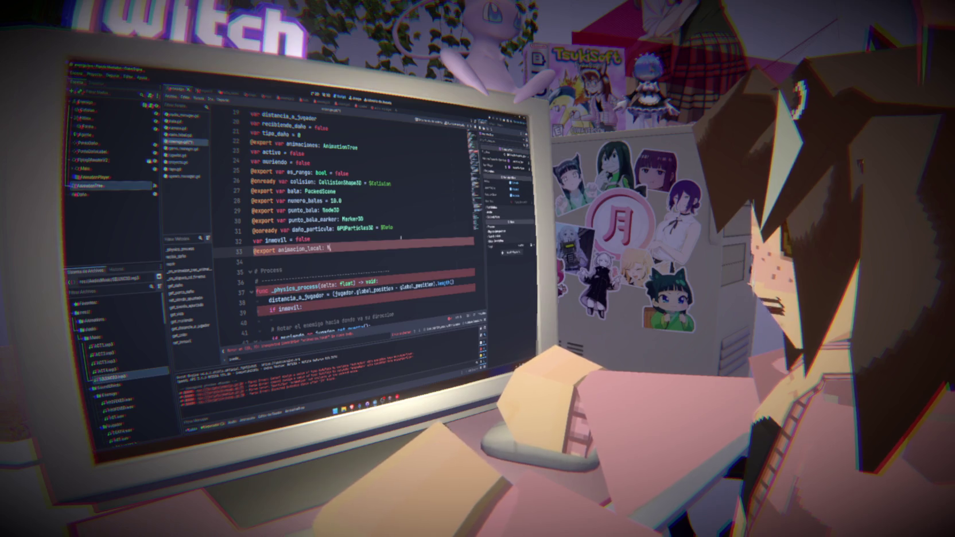
key("BackSpace")
type("AnimationPlay")
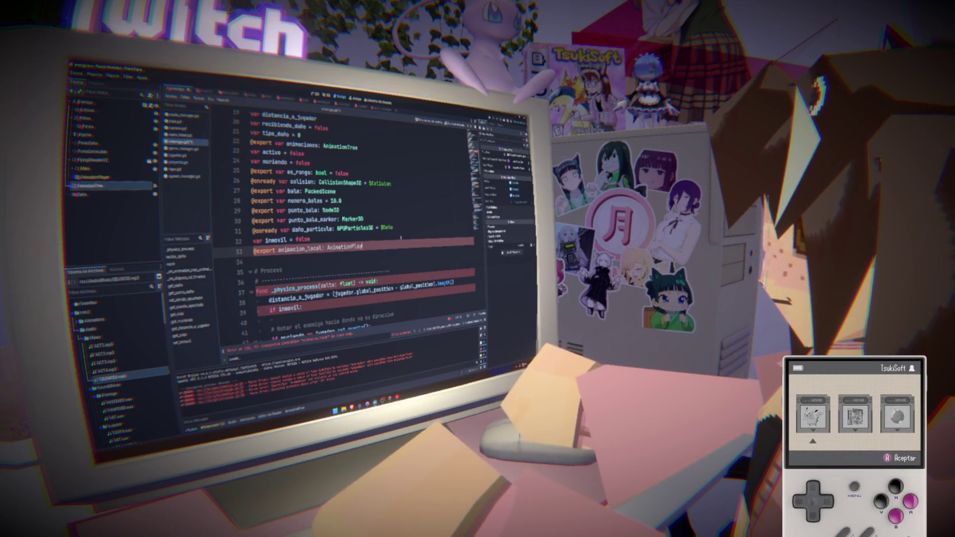
type("eranimacion_local")
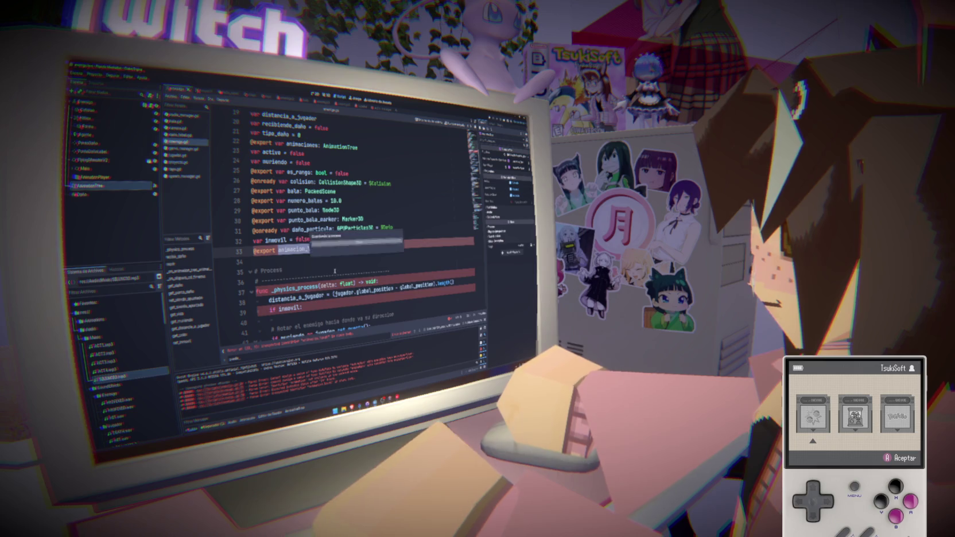
type(".stop")
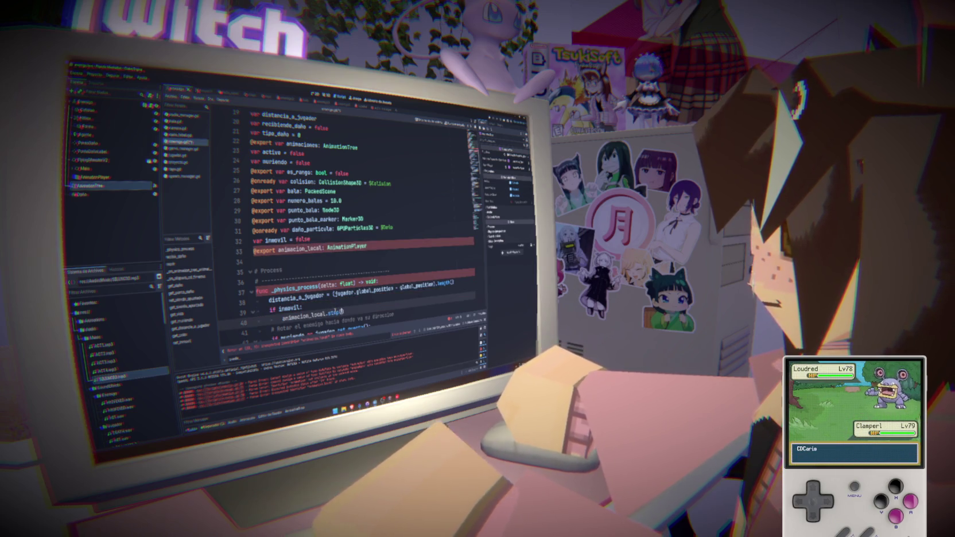
type("()")
key("Return")
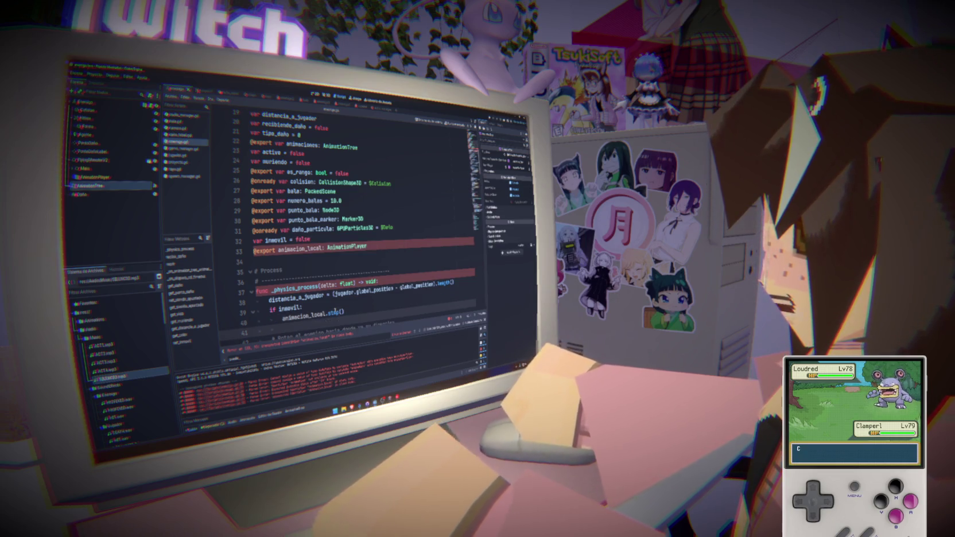
type("anim")
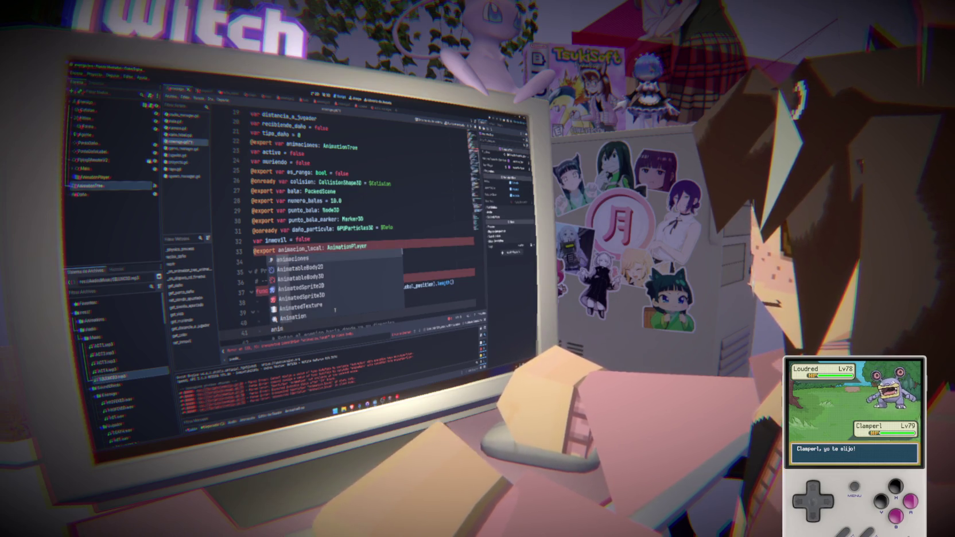
key("BackSpace")
key("BackSpace")
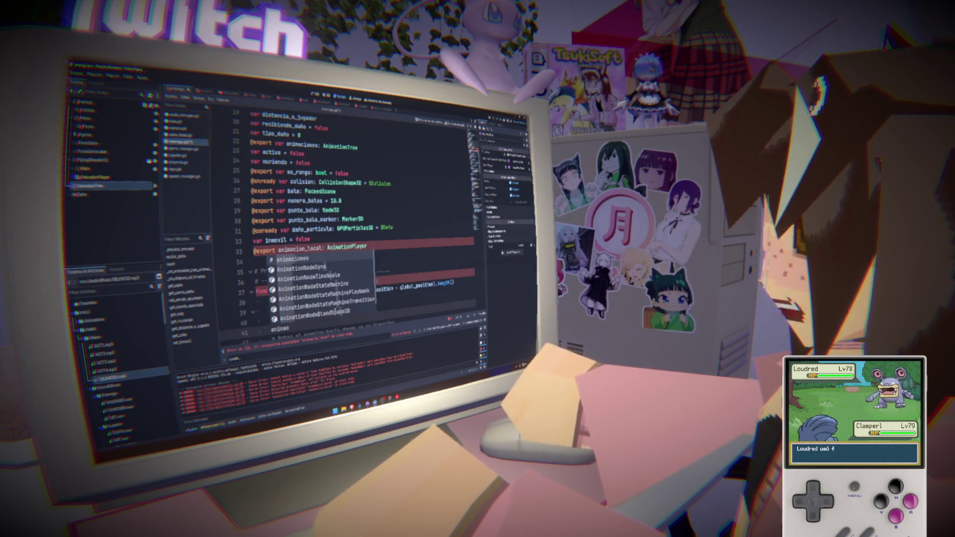
key("ctrl+z")
key("ctrl+z")
key("ctrl+z")
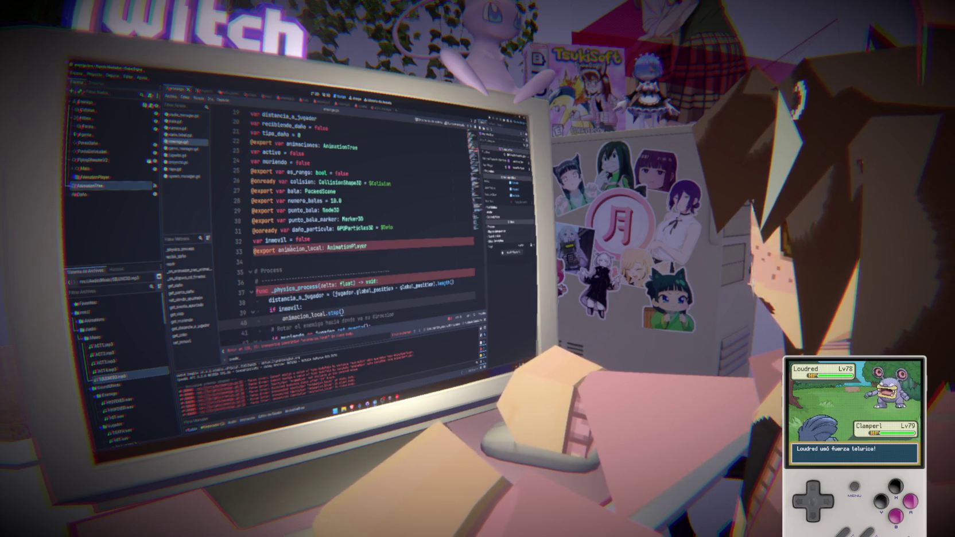
type("var")
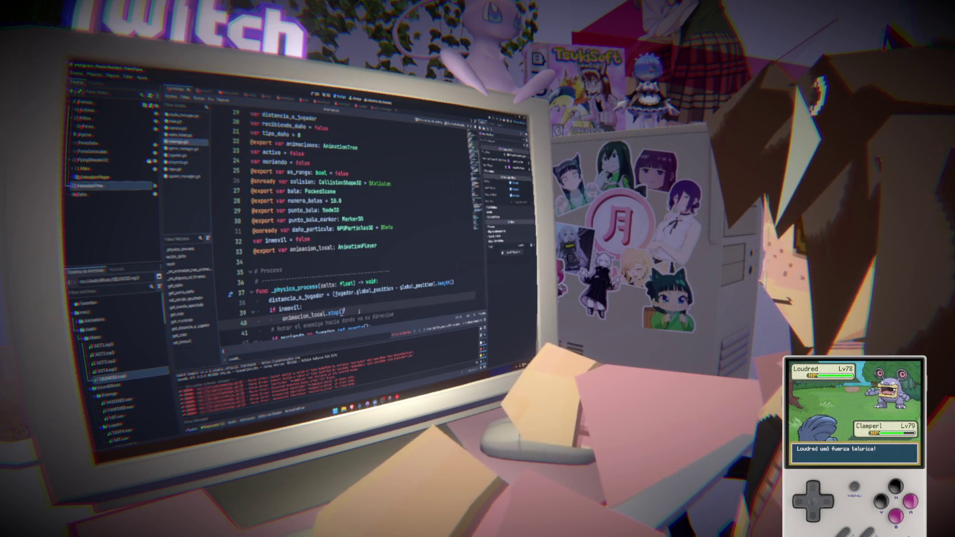
- Add 'animacion_local.play("IDLE")' below the stop() call
left_click(358, 312)
key("Return")
type("animacion")
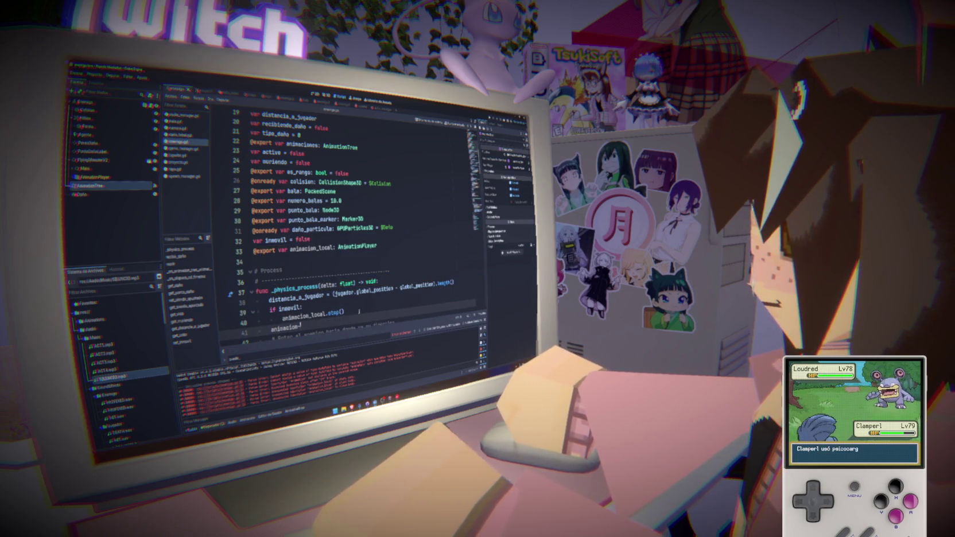
type("_")
key("Return")
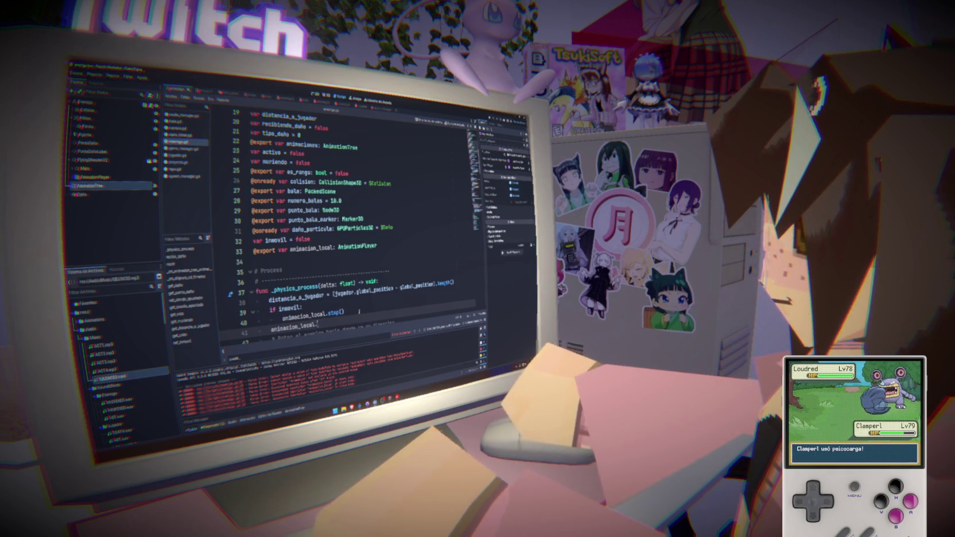
type(".pla")
key("Return")
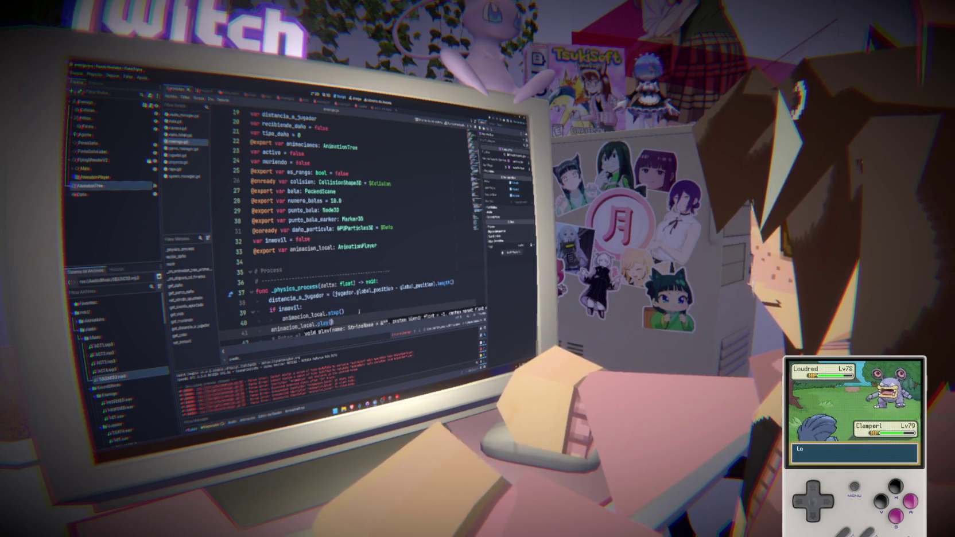
key("ctrl+z")
key("ctrl+z")
key("ctrl+z")
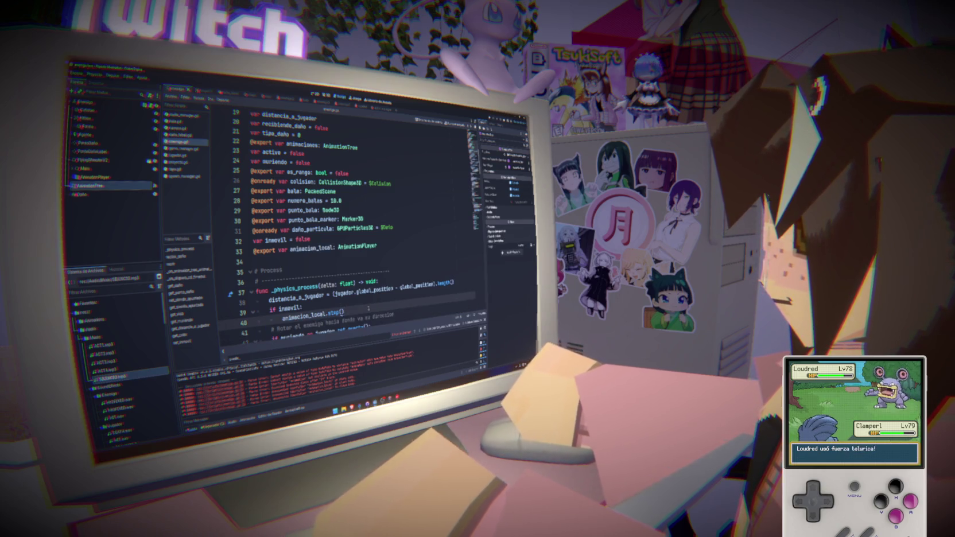
key("Return")
type("animacion")
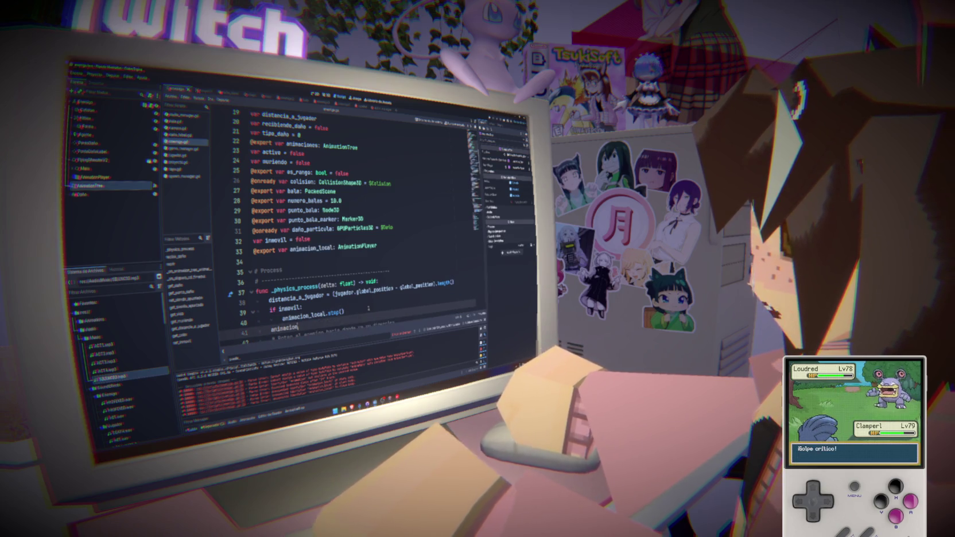
type("_local")
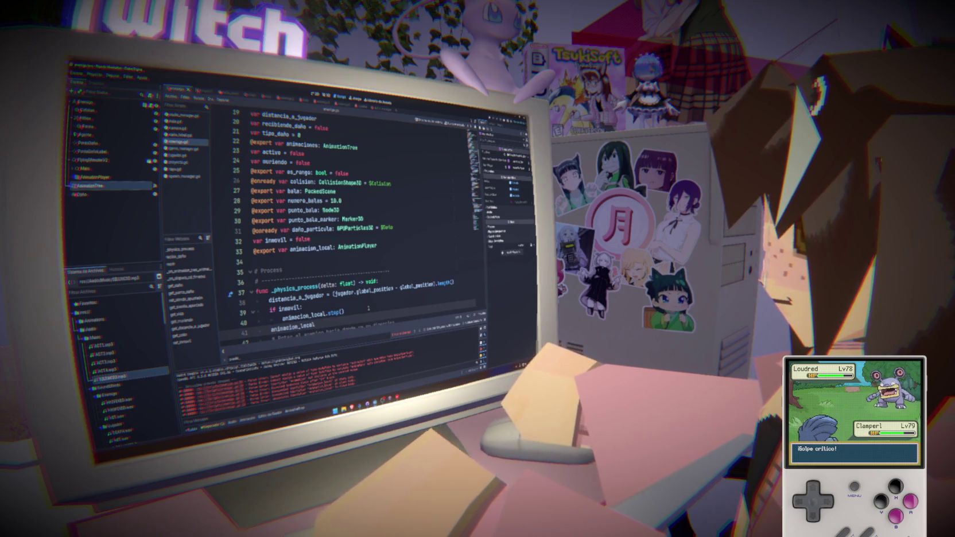
type(".resum")
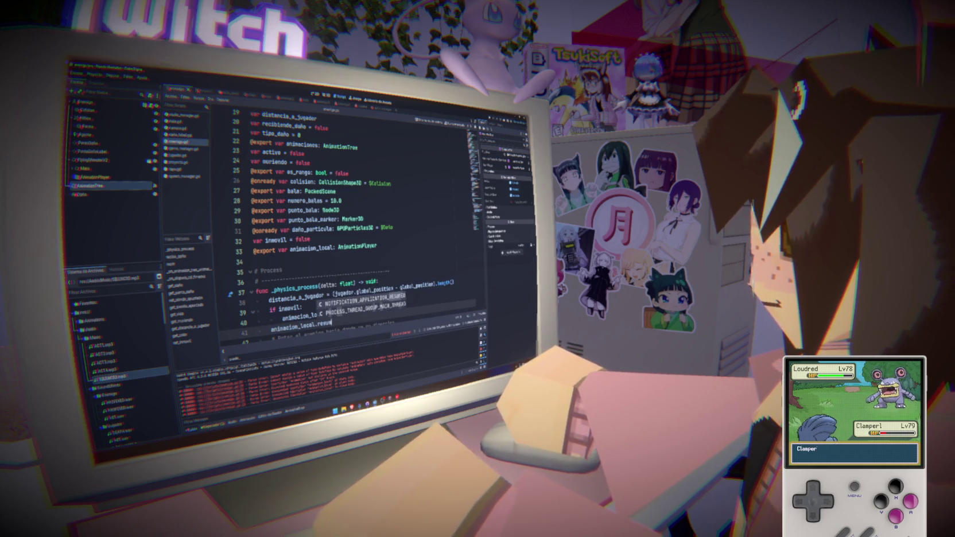
key("BackSpace")
key("BackSpace")
key("BackSpace")
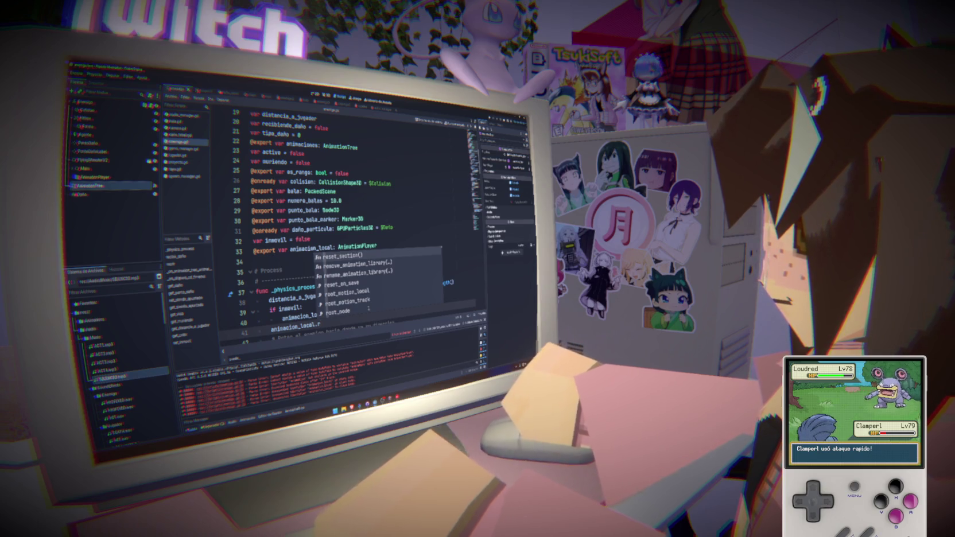
key("BackSpace")
type("play")
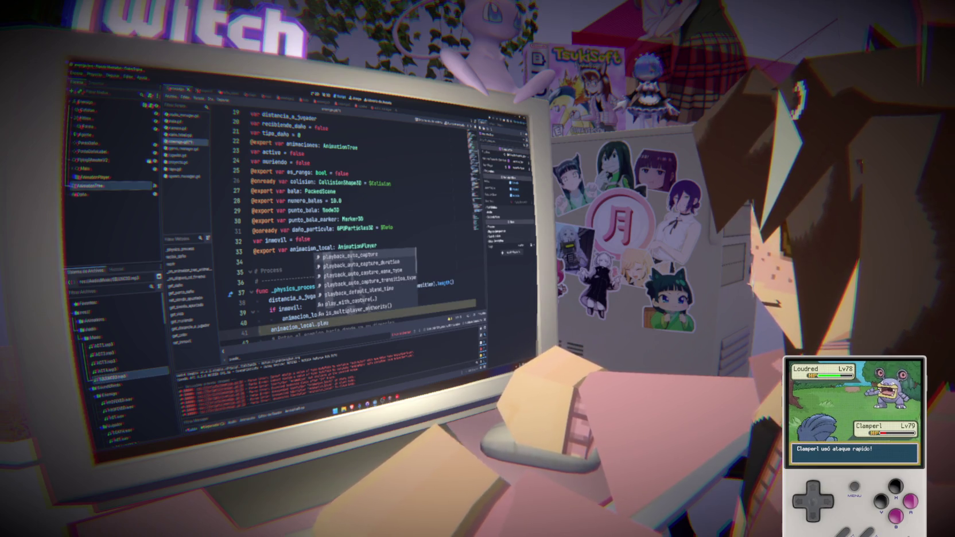
type("(\"IDLE\"")
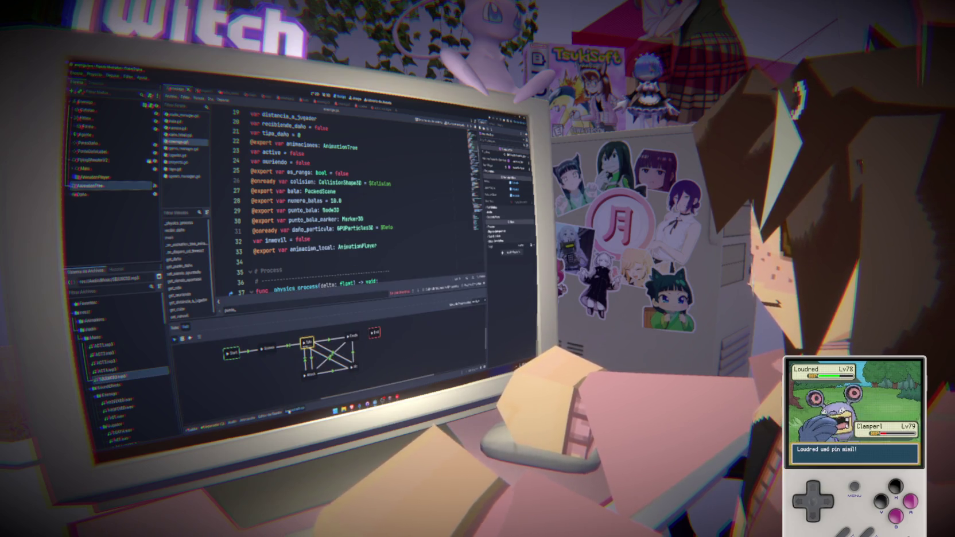
scroll(340, 201, "down", 4)
- Rename the animation to 'Idle' and replace stop() with pause() on line 40
double_click(333, 210)
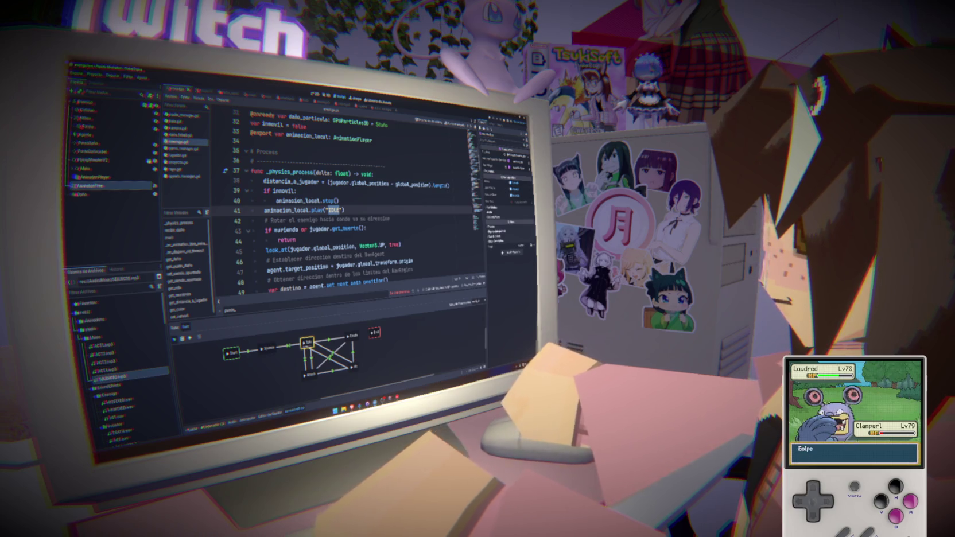
type("IDLE")
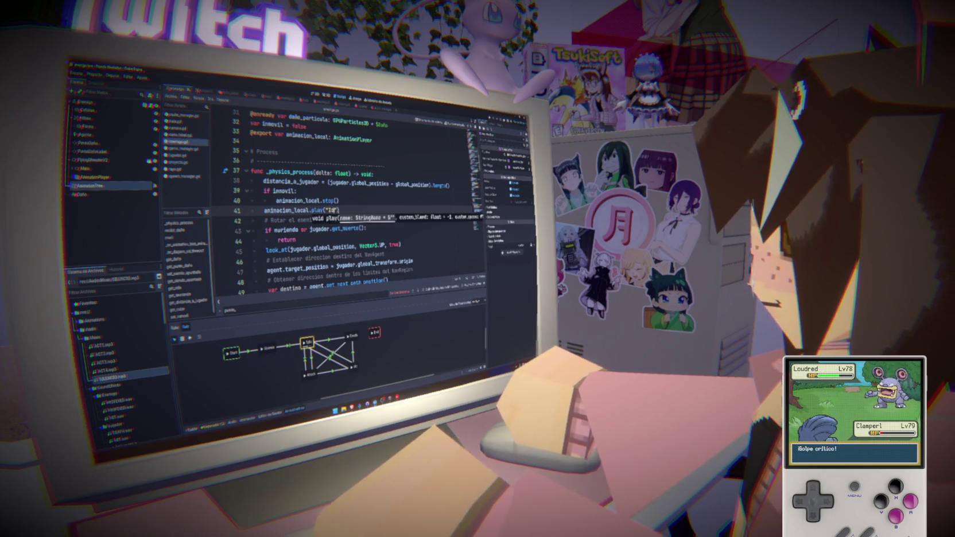
type("le")
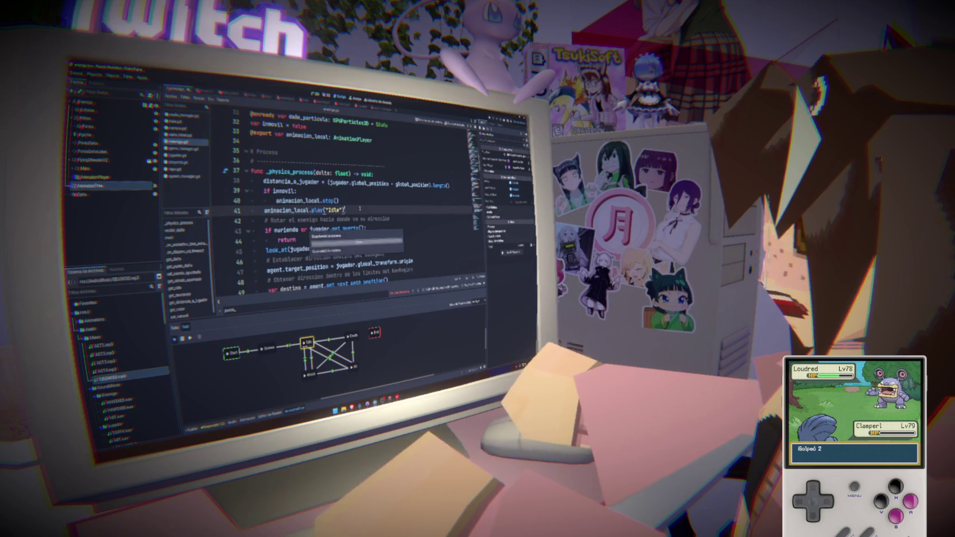
left_click(353, 199)
mouse_move(336, 201)
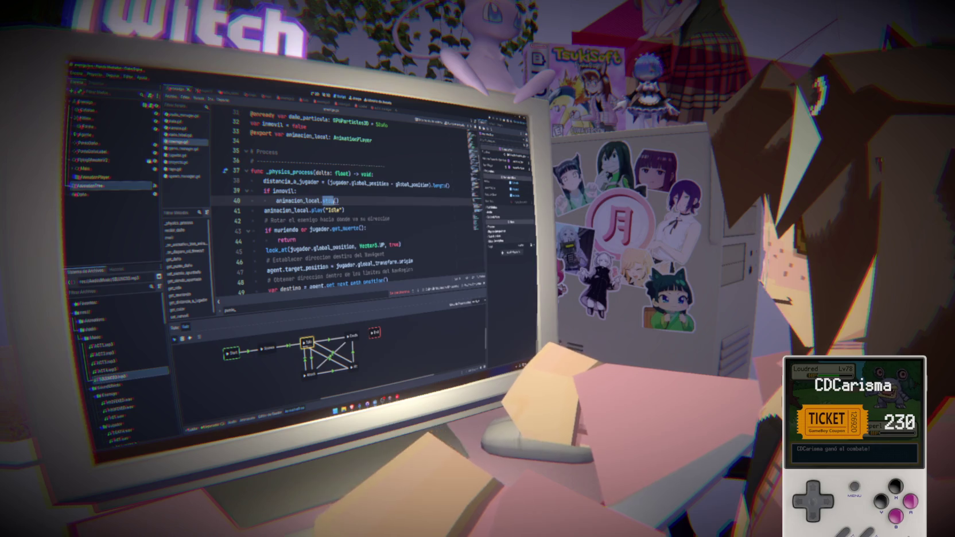
left_click_drag(338, 200, 320, 200)
type("pa")
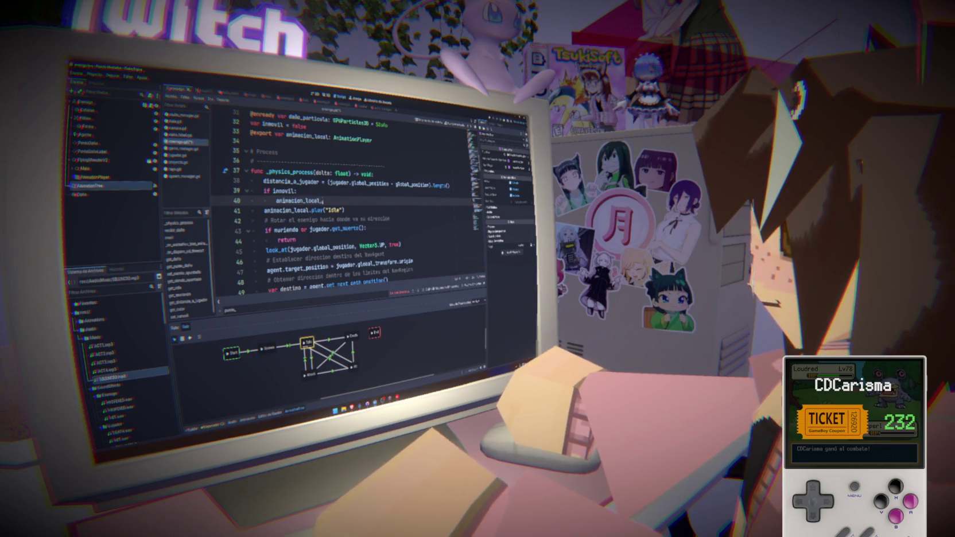
key("Return")
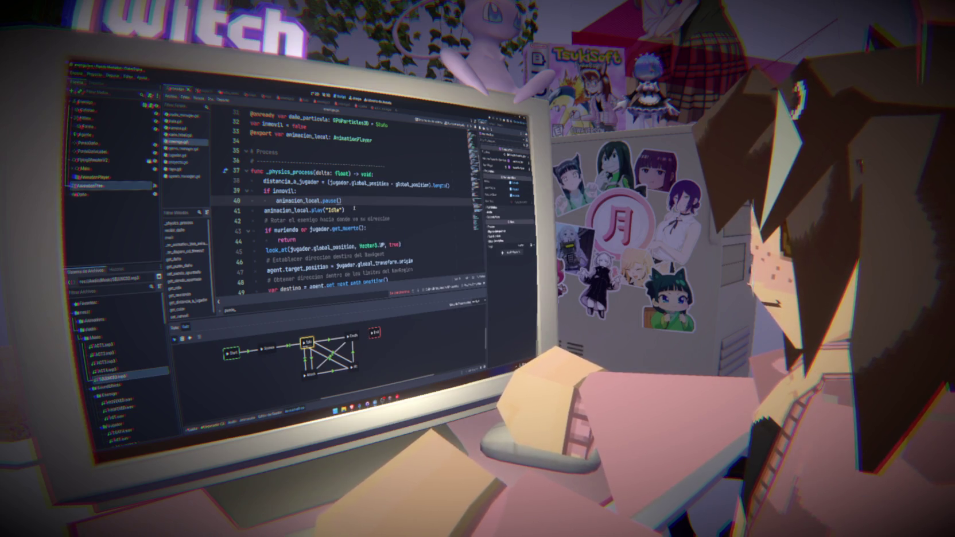
- Delete the play("Idle") line below the pause() call
mouse_move(324, 210)
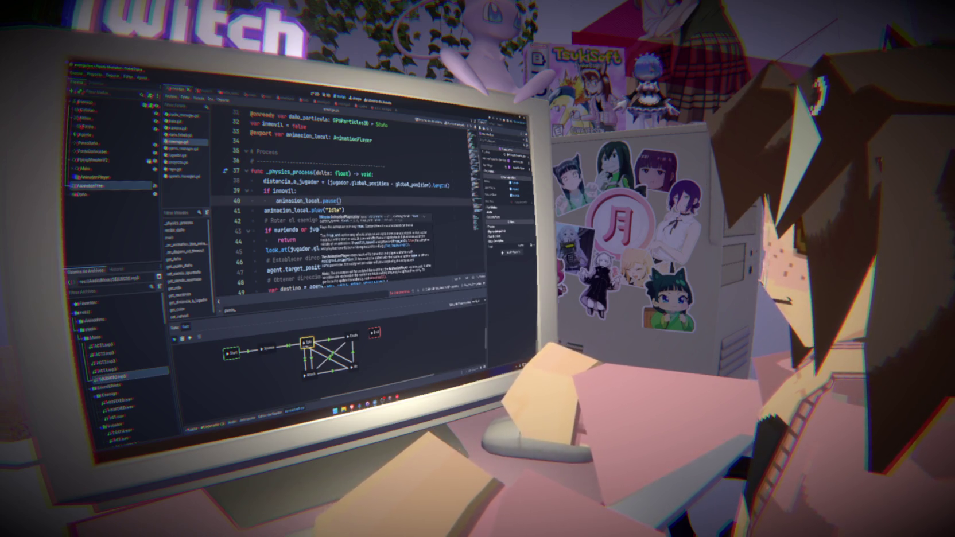
triple_click(351, 210)
key("BackSpace")
key("BackSpace")
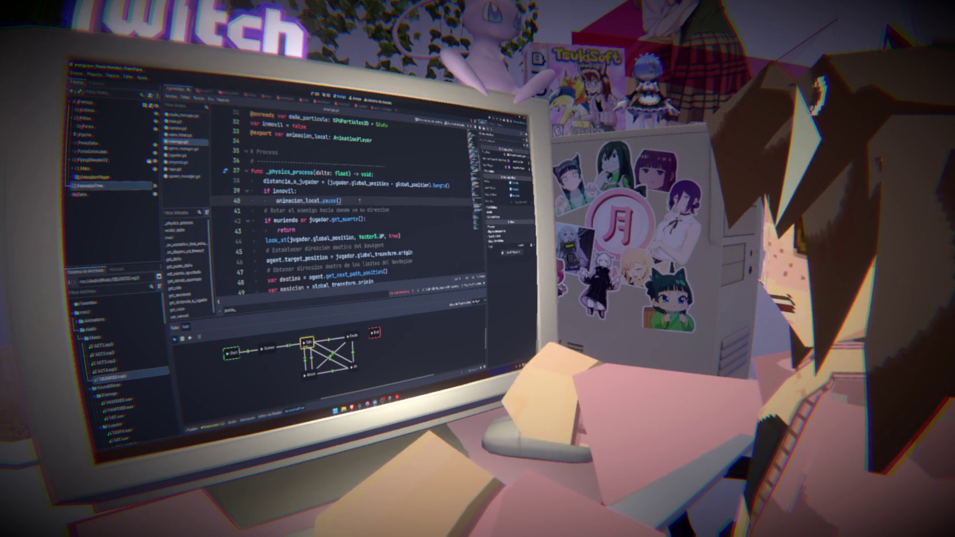
key("Return")
- Browse animacion_local's get methods, then add 'animacion_local.play("Idle")' below pause()
type("an")
key("BackSpace")
type("cion_l")
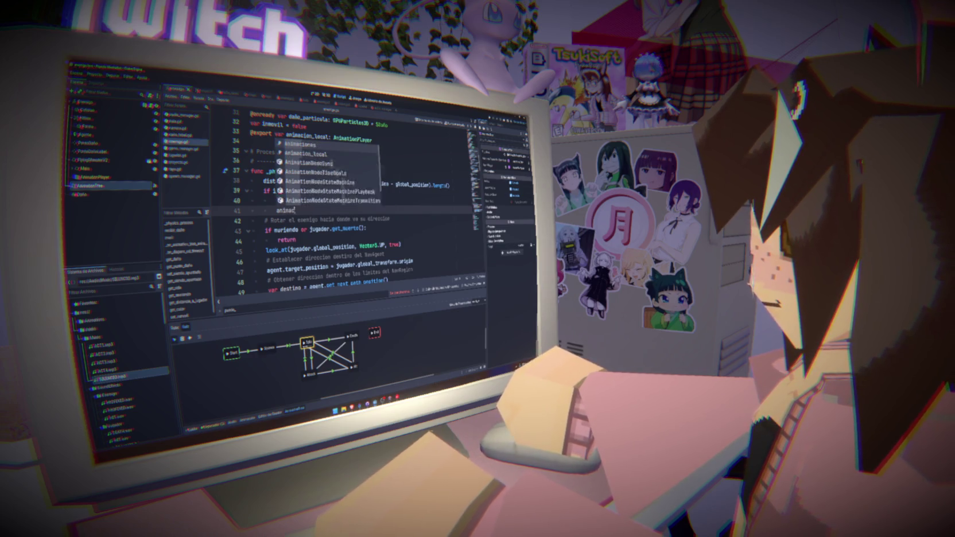
key("Return")
type(".get")
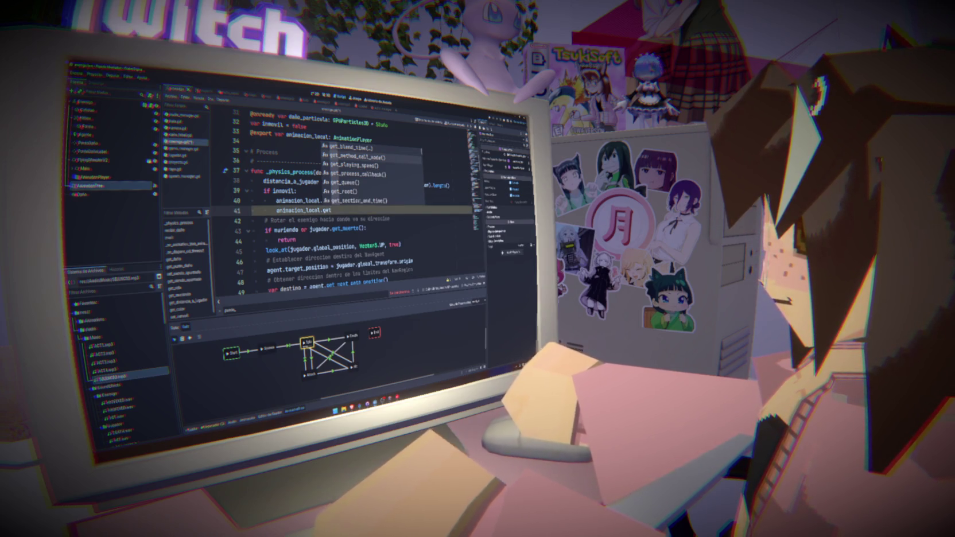
key("Down")
key("Down")
key("Down")
key("Down")
key("Down")
key("Down")
key("Down")
key("Down")
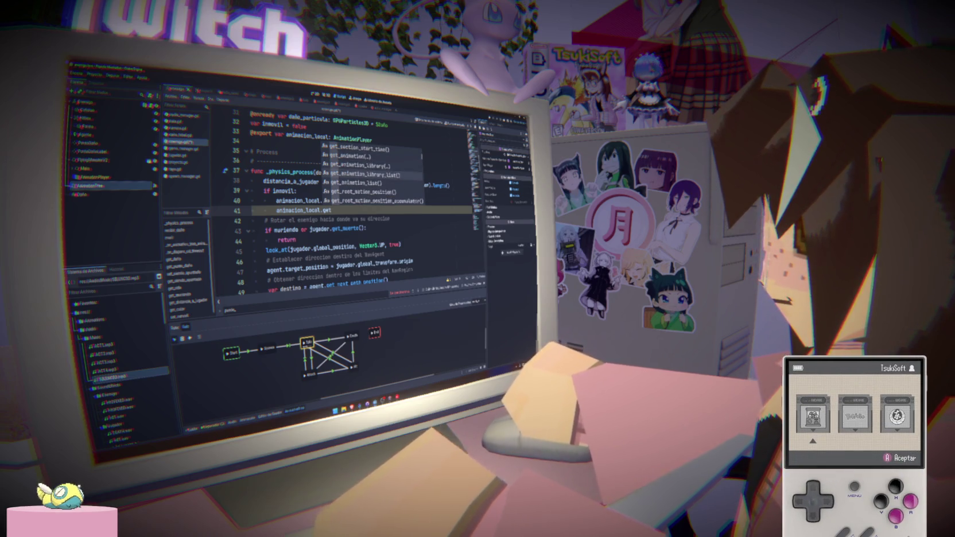
key("Down")
key("Down")
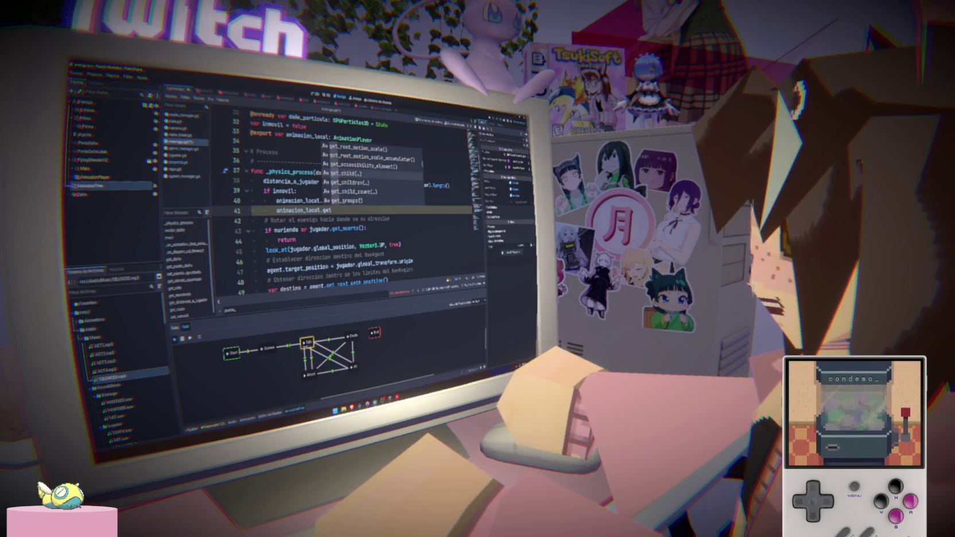
key("Escape")
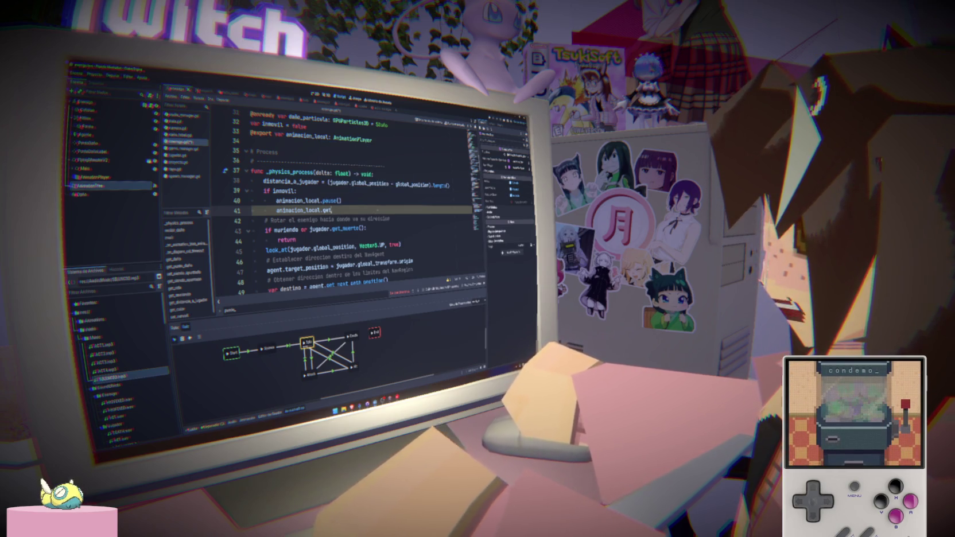
key("BackSpace")
key("BackSpace")
key("BackSpace")
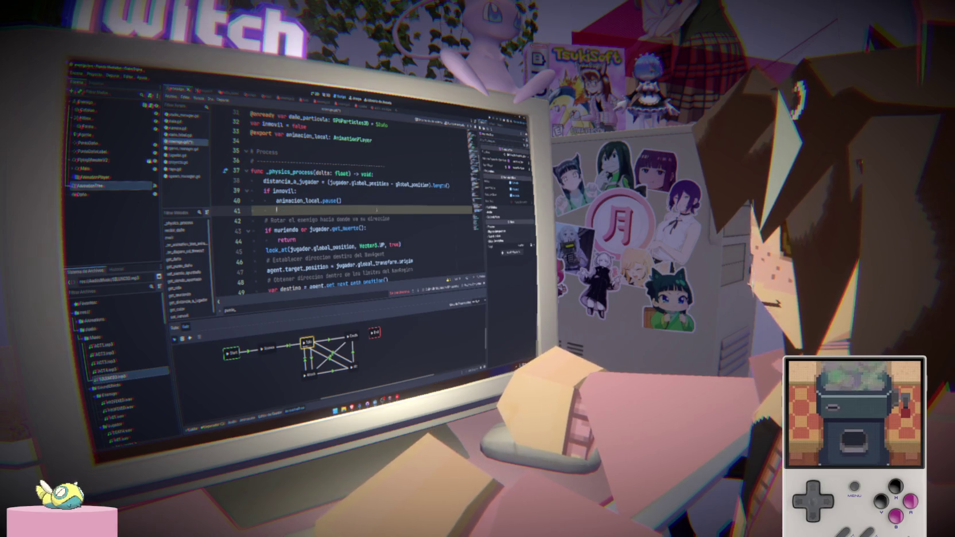
key("Return")
type("animacion_local.play(\"Idle\")")
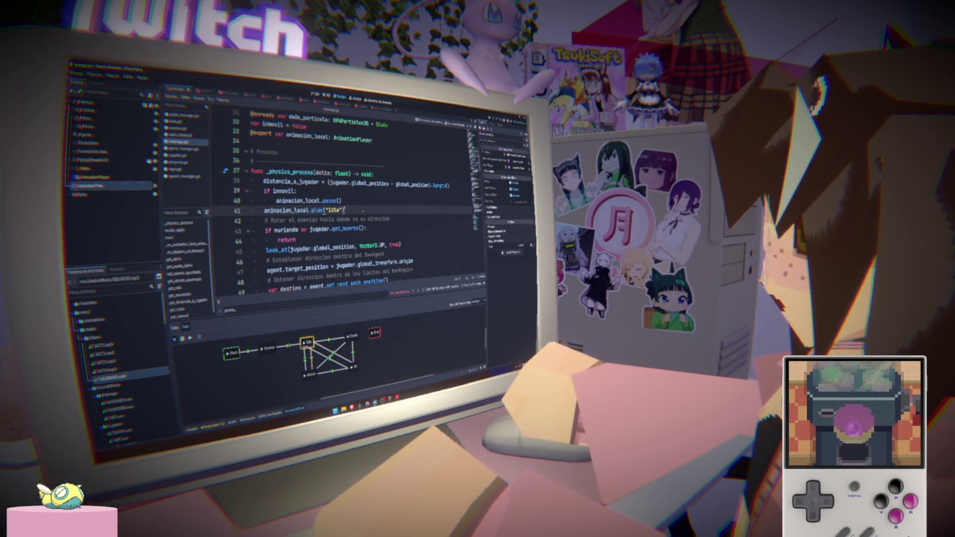
- Run the project with F5 to test the enemy
left_click(364, 211)
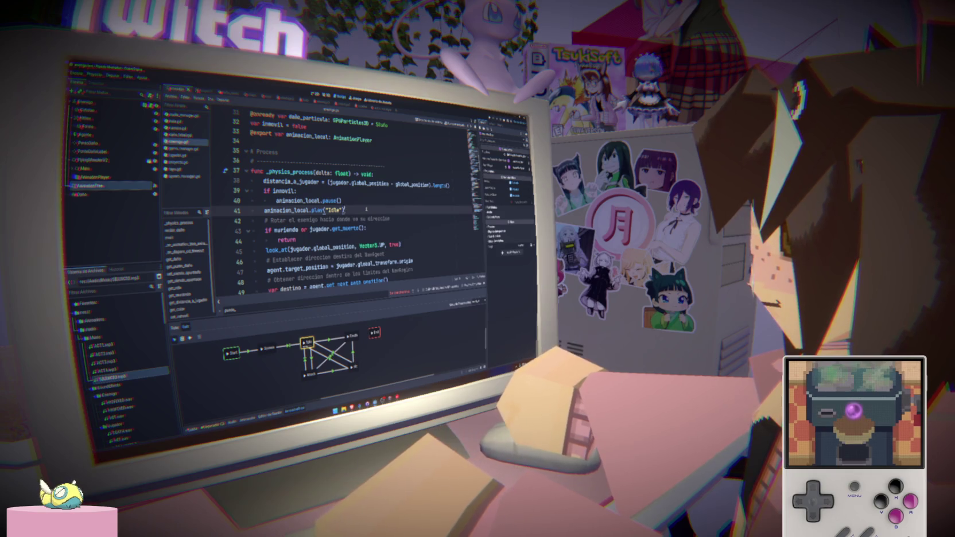
key("Up")
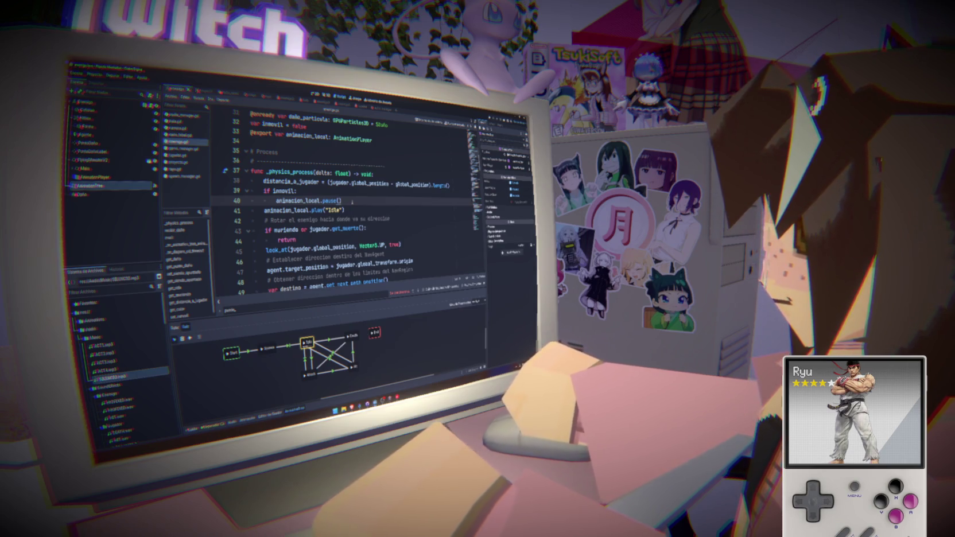
left_click(356, 153)
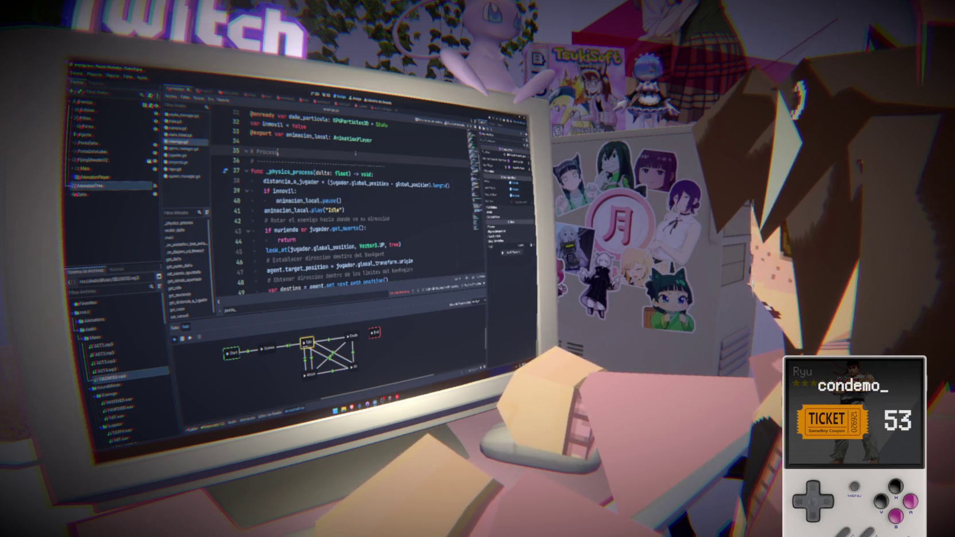
key("F5")
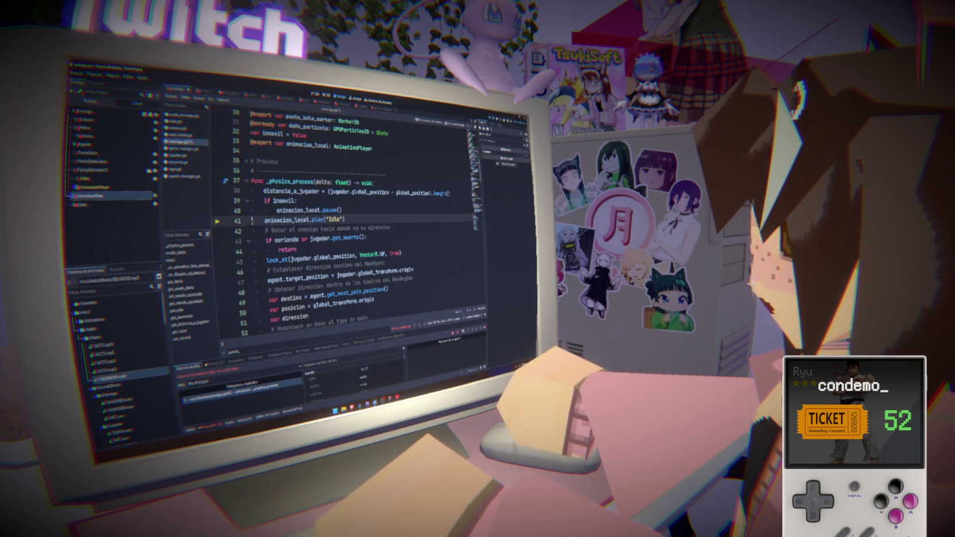
- Stop the game and inspect the AnimationPlayer nodes of the Enemigo and purple-character scenes
key("F8")
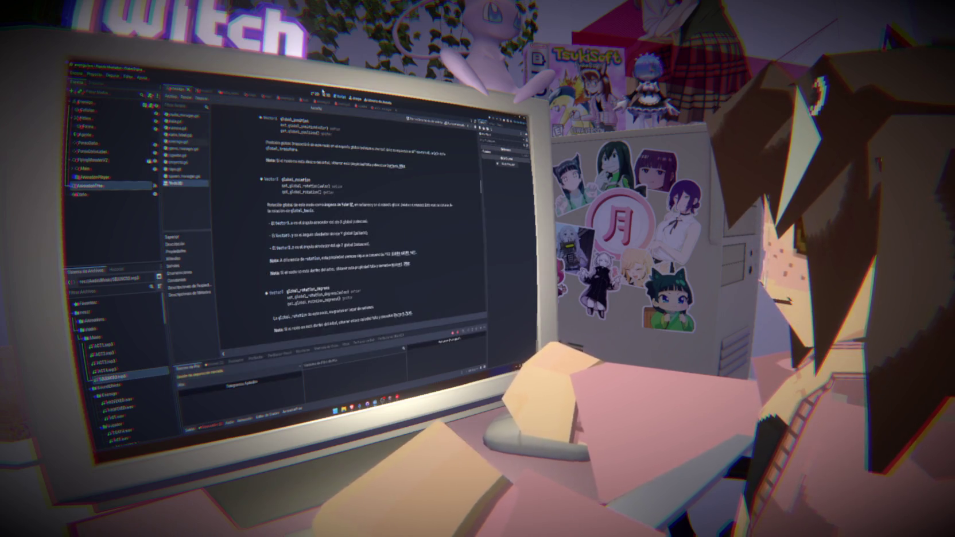
left_click(86, 102)
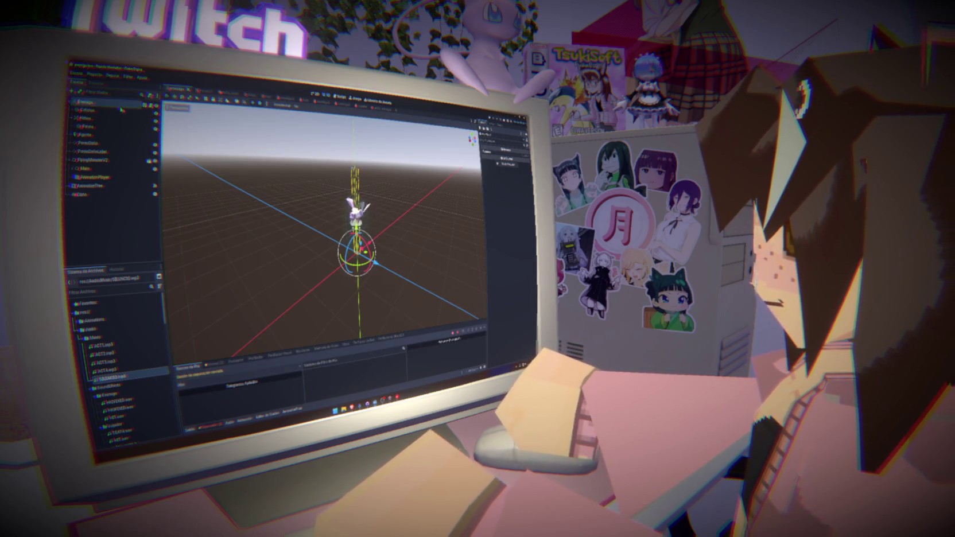
left_click(97, 177)
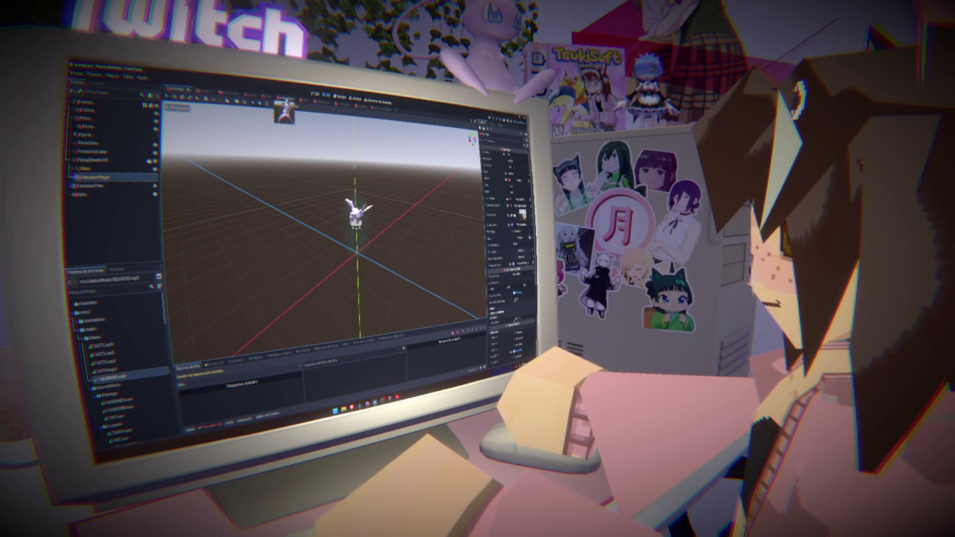
key("ctrl+Tab")
key("ctrl+Tab")
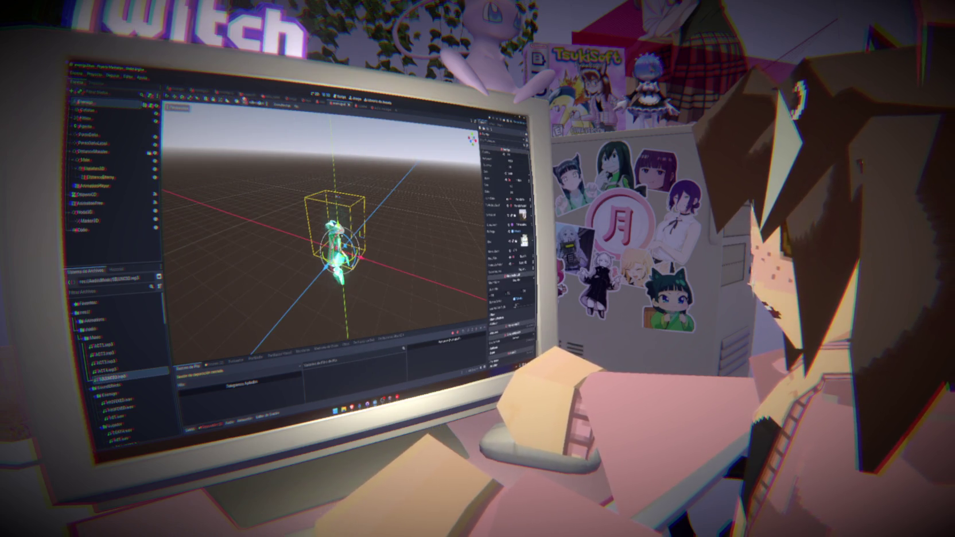
left_click(201, 92)
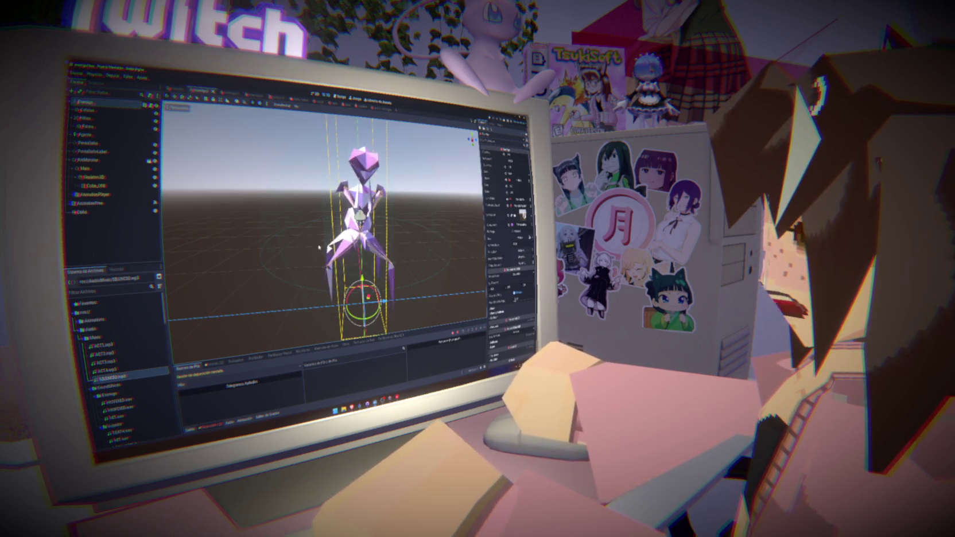
left_click(94, 195)
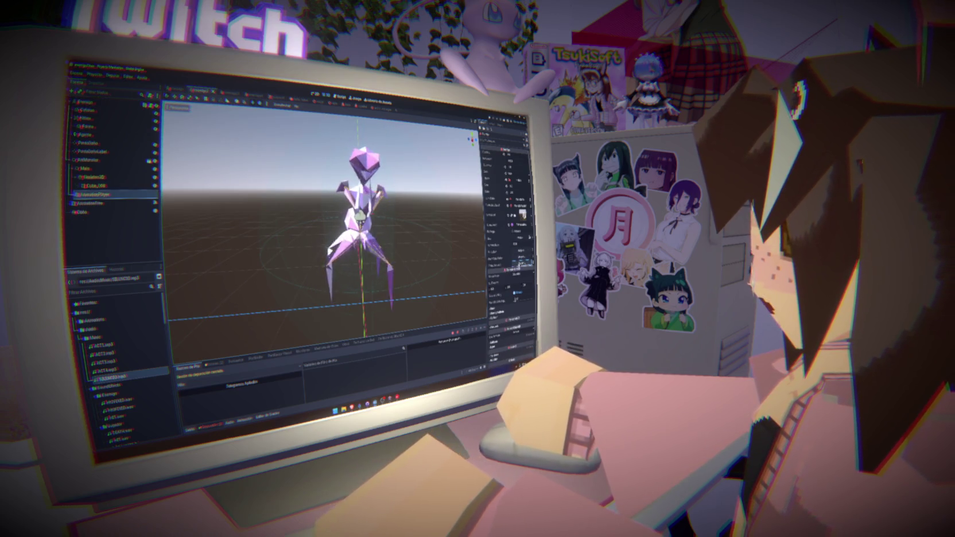
- Check the AnimationPlayer in the remaining open scenes, then launch the game
left_click(224, 91)
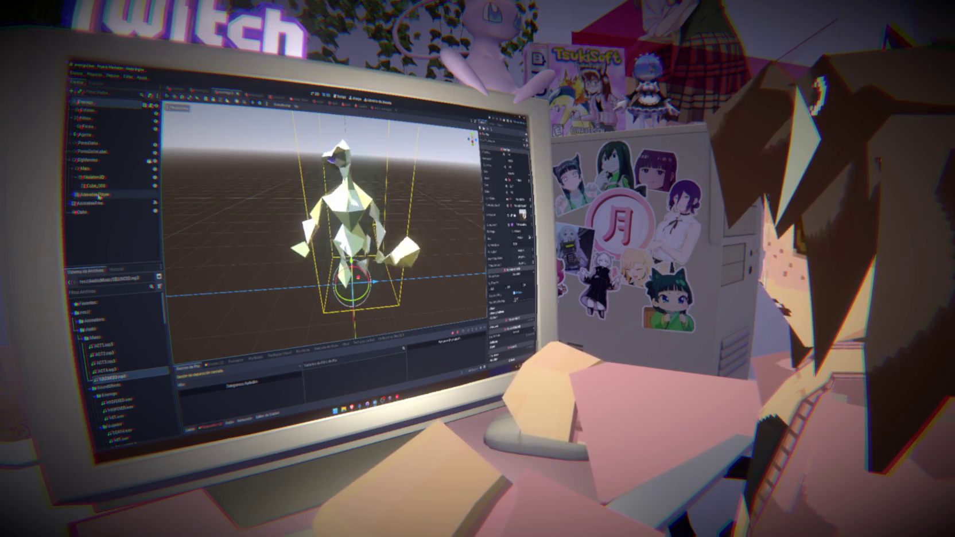
left_click(103, 194)
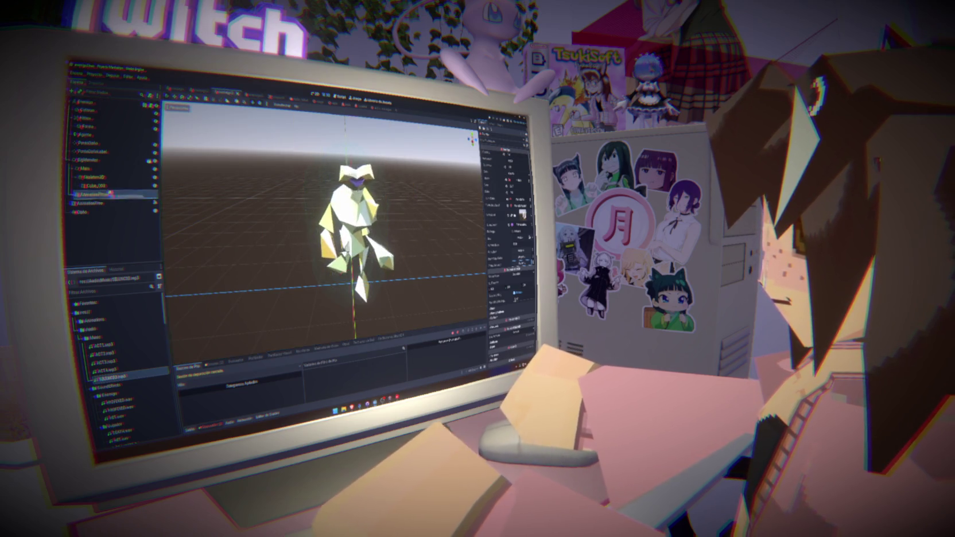
left_click(250, 93)
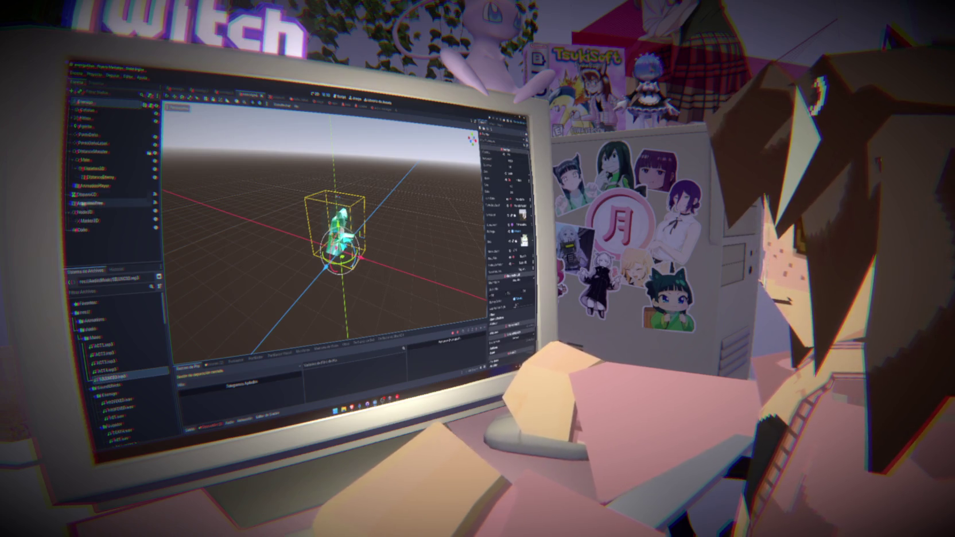
left_click(94, 187)
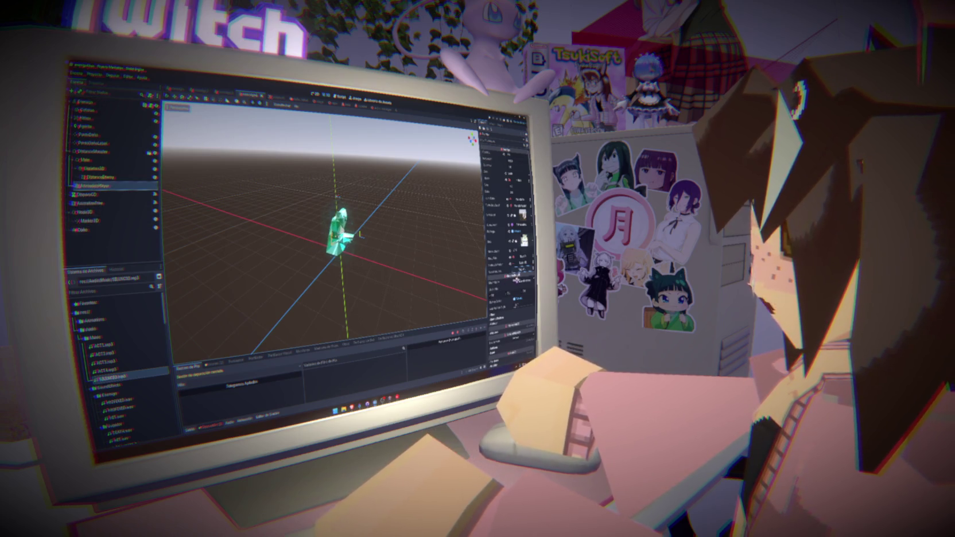
left_click(264, 95)
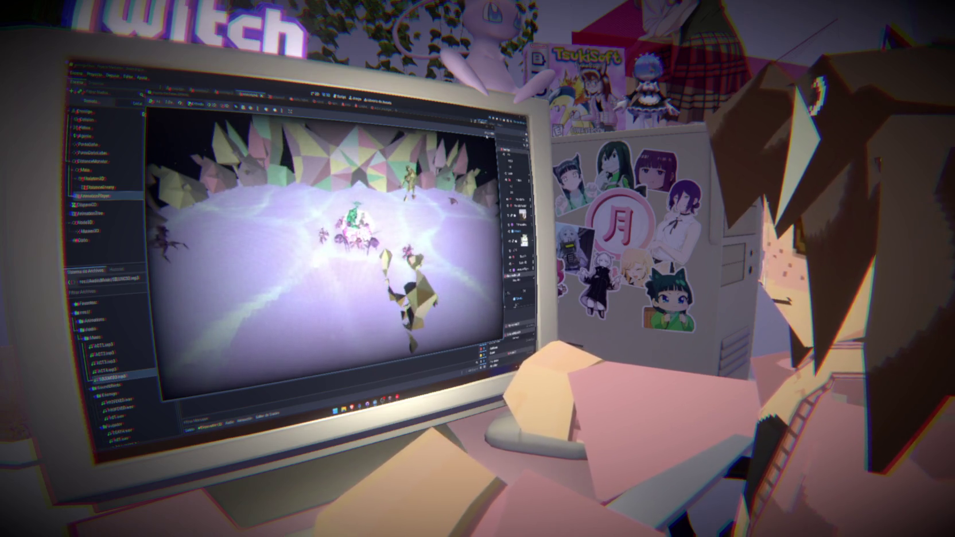
- Stop the game, run another playtest, then return to line 46 of the enemy script
key("F8")
key("ctrl+F3")
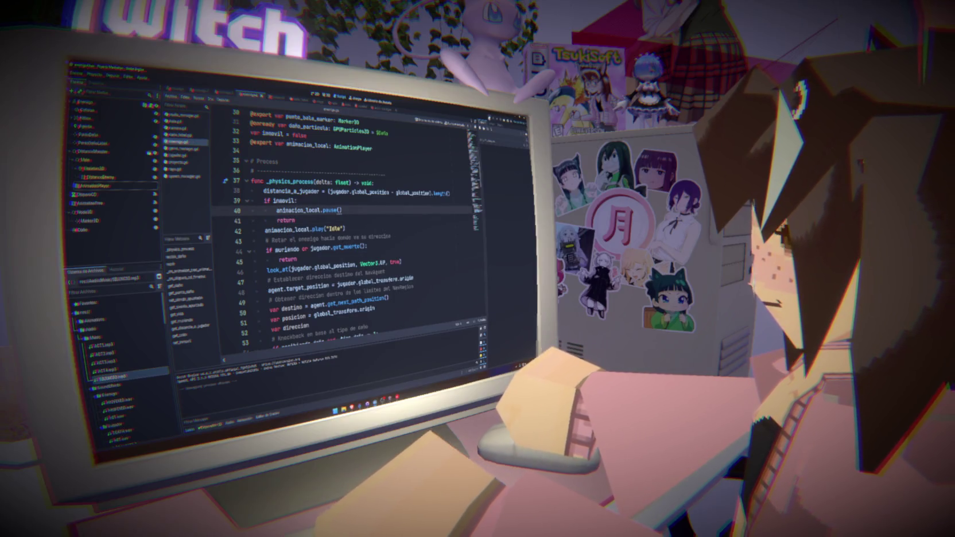
key("F5")
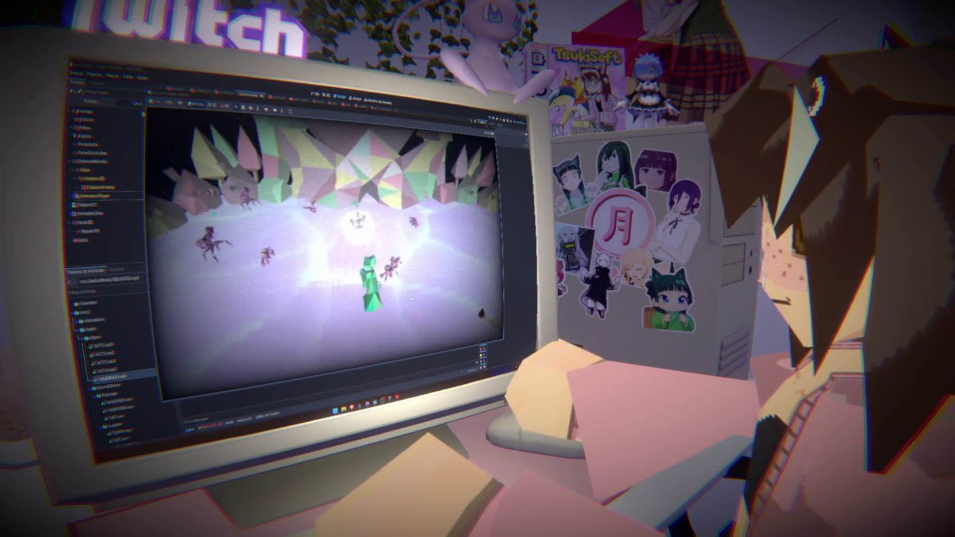
key("F8")
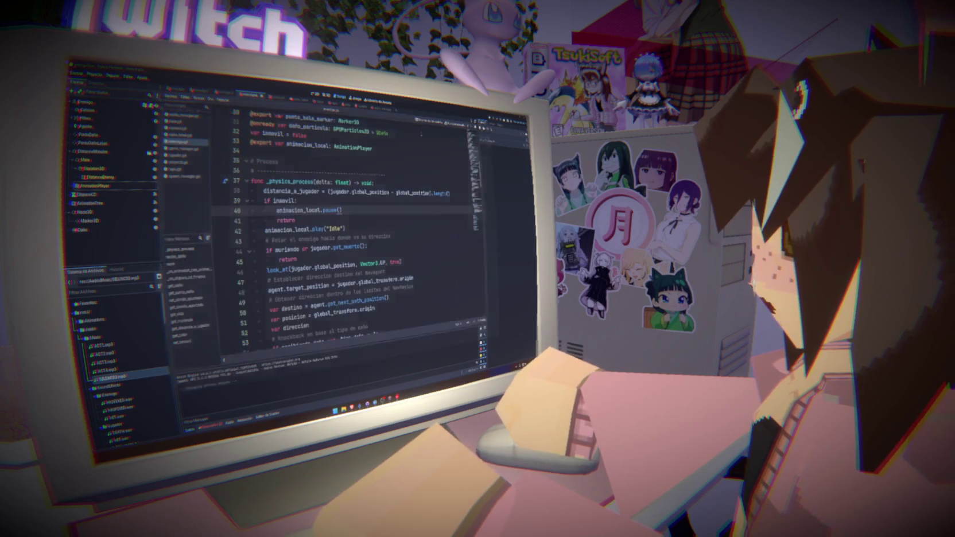
key("ctrl+F2")
key("ctrl+F3")
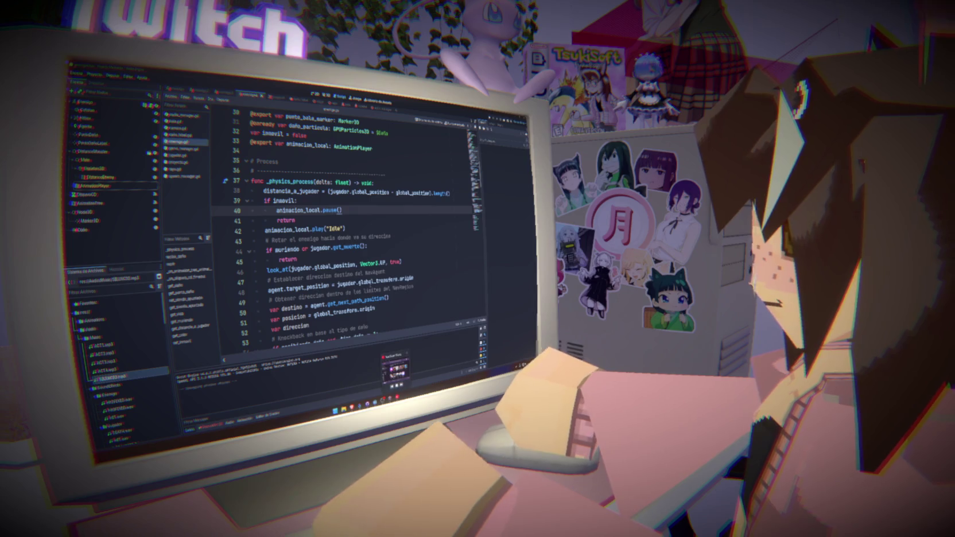
left_click(384, 270)
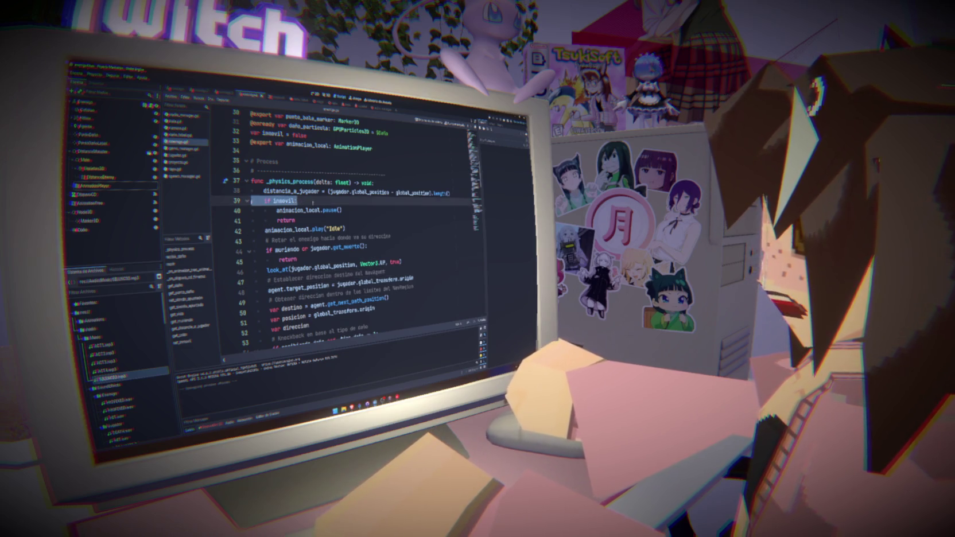
- Change line 131 to 'if es_rango and not inmovil:' so the enemy fires only when mobile
scroll(313, 241, "down", 12)
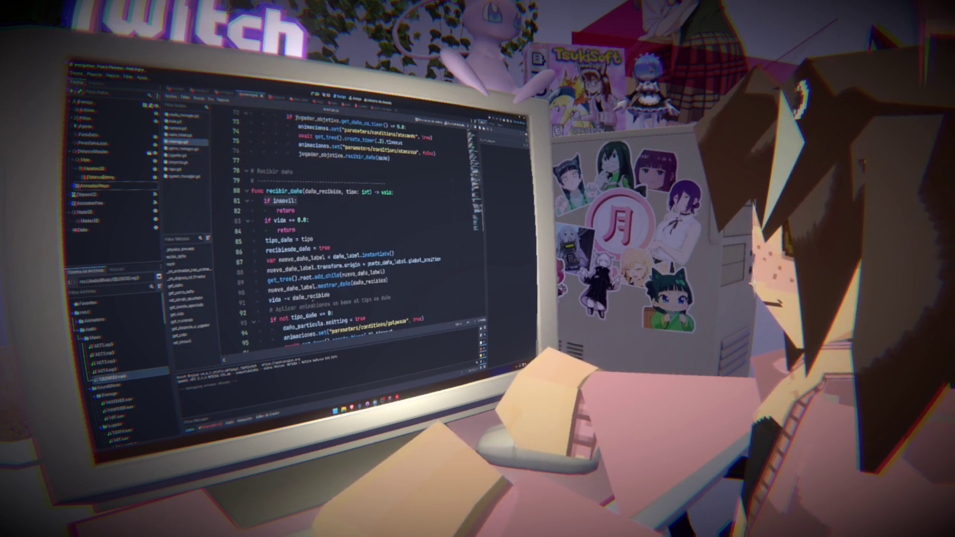
scroll(344, 229, "down", 15)
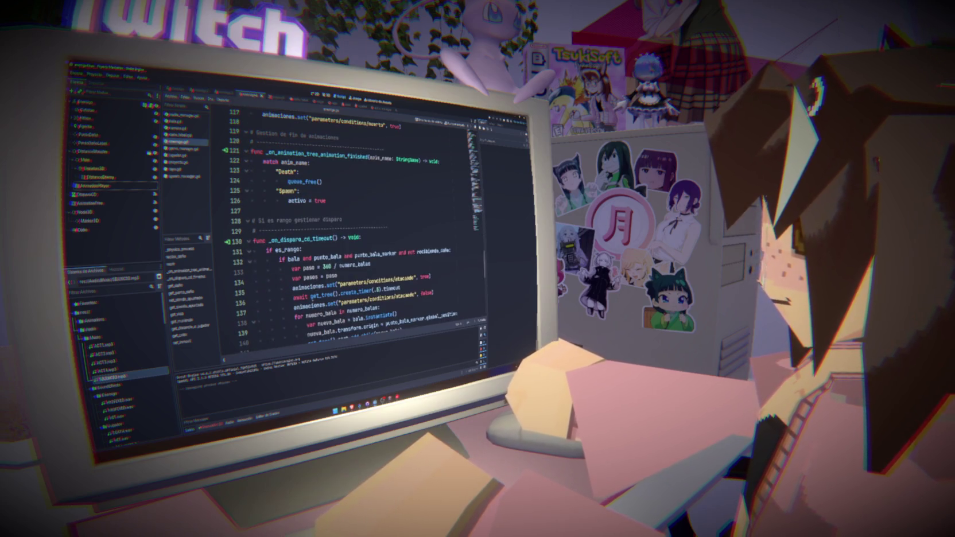
left_click(312, 248)
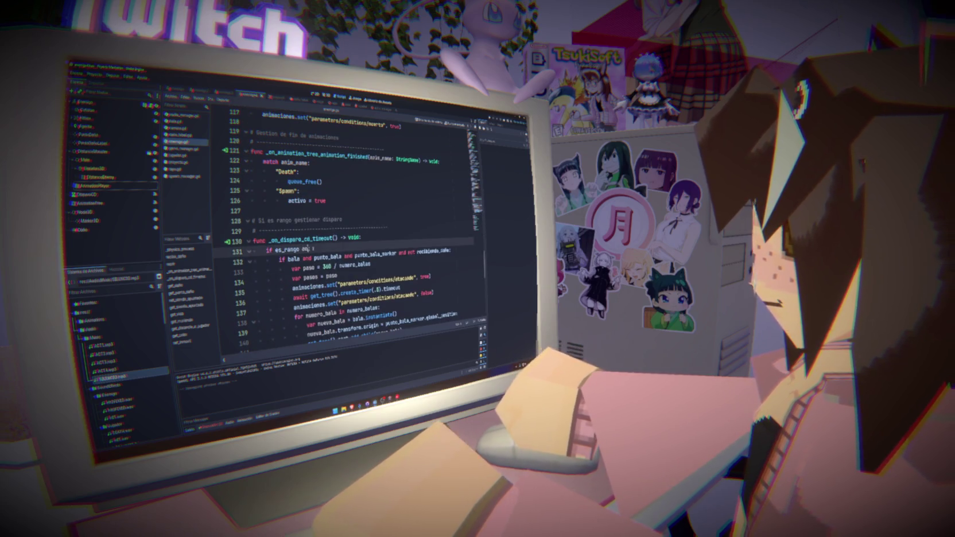
type("inmovil")
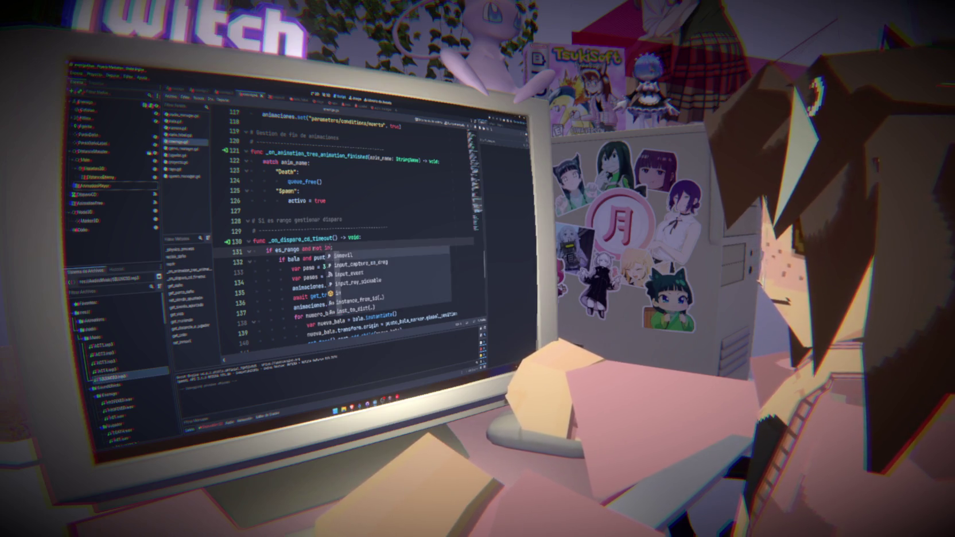
left_click(383, 234)
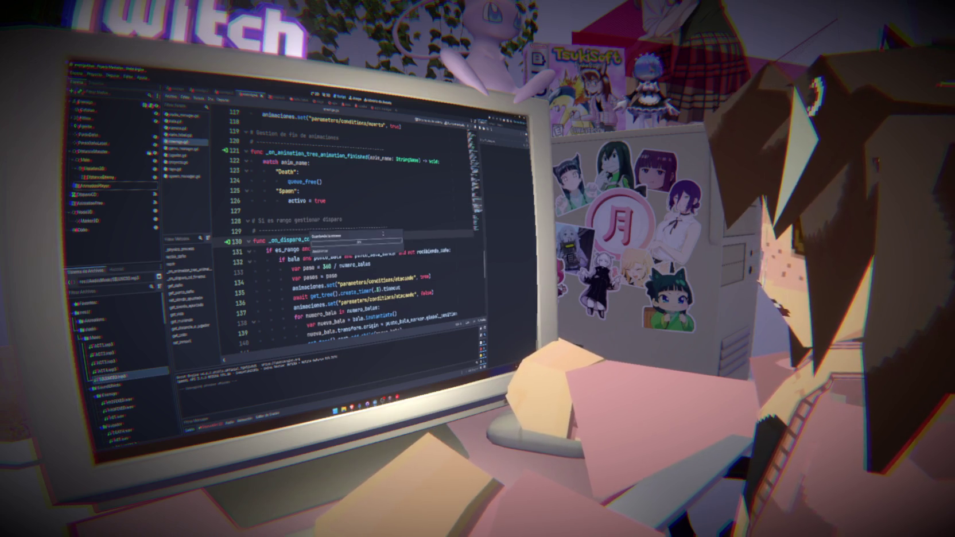
- Replace animacion_local.pause() with animacion_local.stop() on line 40 and run the game
scroll(408, 238, "up", 15)
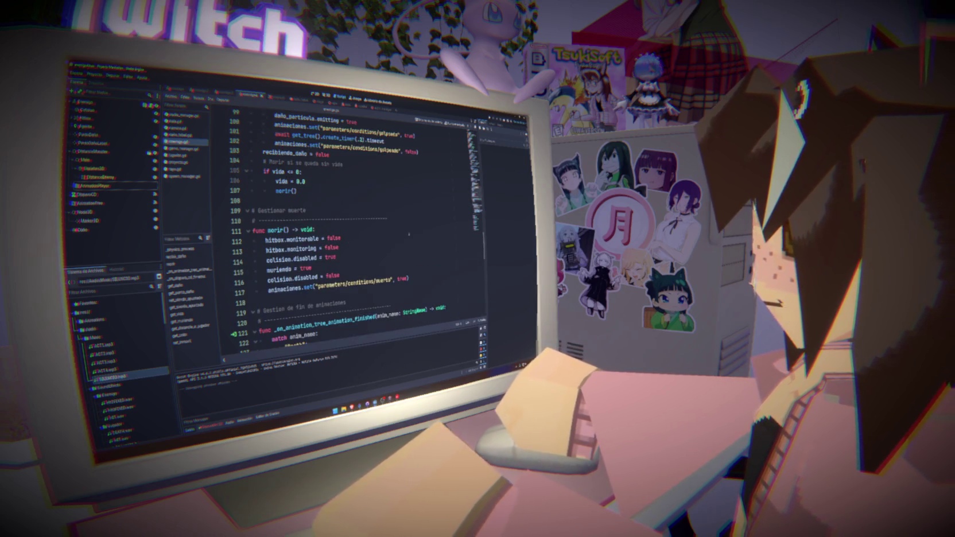
scroll(408, 234, "up", 10)
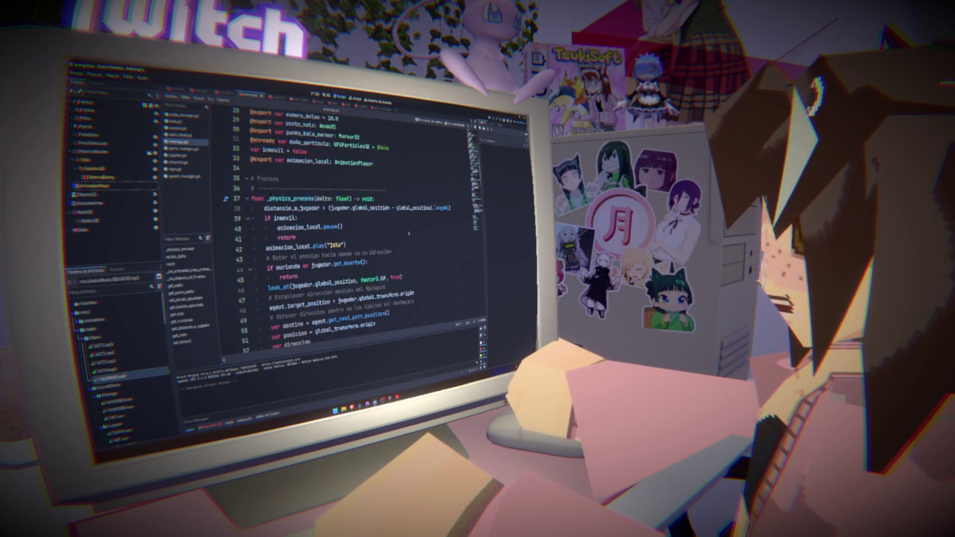
left_click_drag(341, 174, 259, 175)
left_click(354, 180)
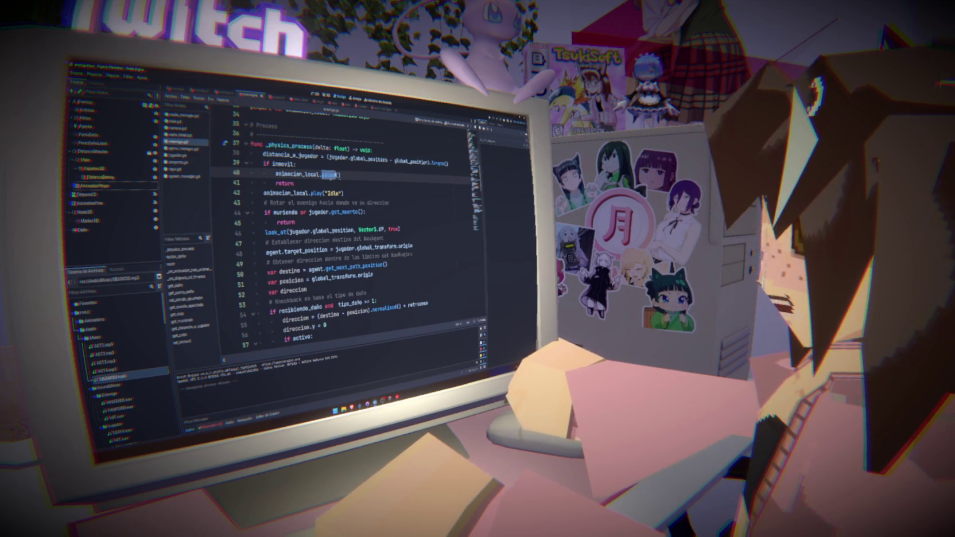
type("p")
left_click(446, 164)
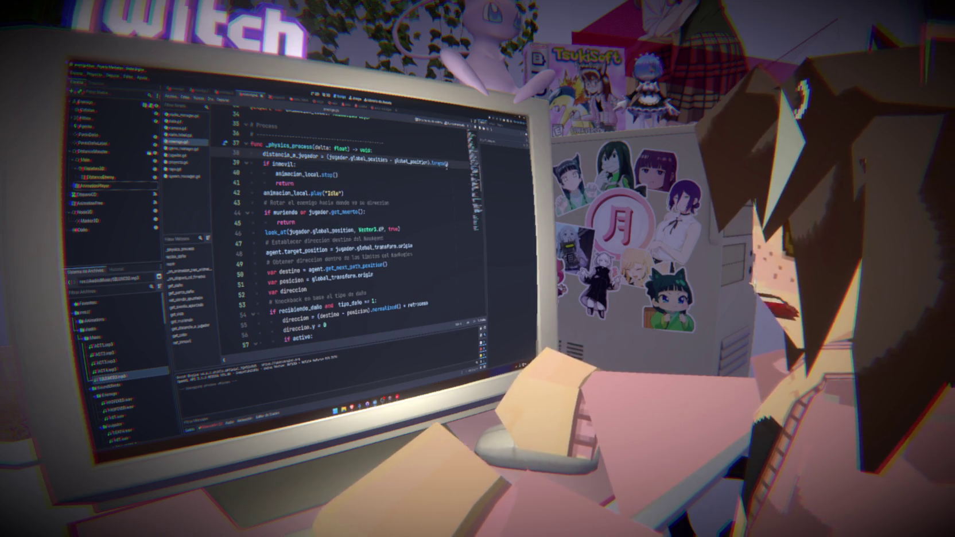
key("F5")
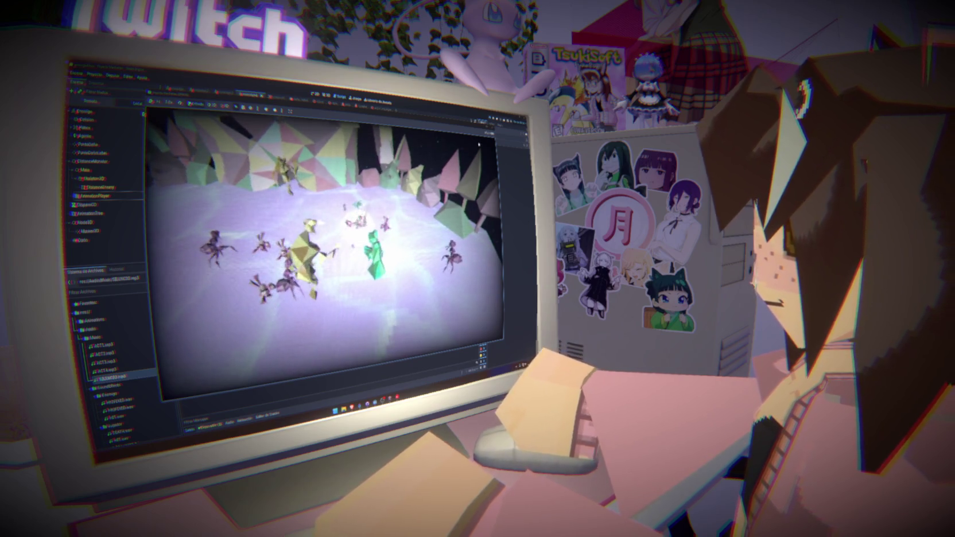
key("F8")
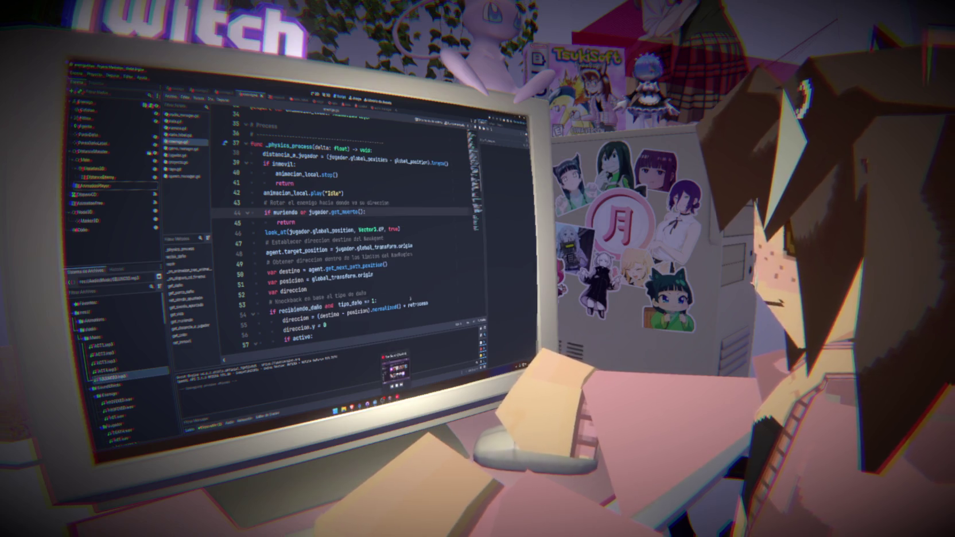
- Look over the enemy script, then open the script with the escudo and inmovil logic
left_click(375, 301)
scroll(376, 301, "down", 9)
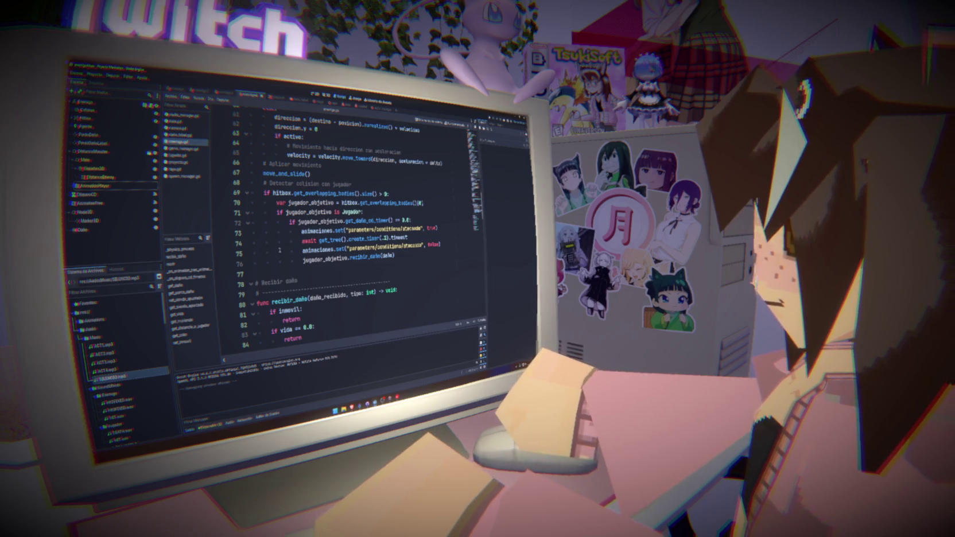
scroll(233, 203, "up", 13)
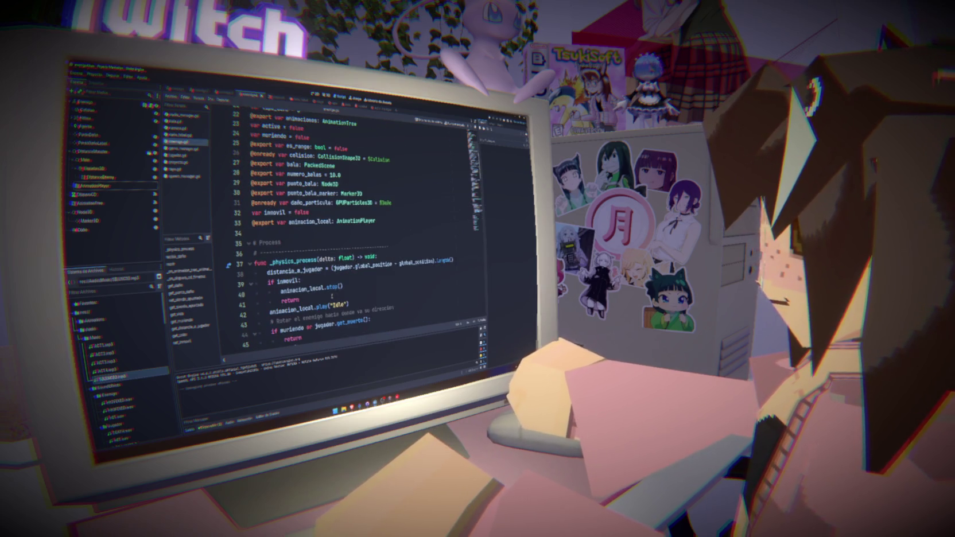
scroll(332, 296, "down", 20)
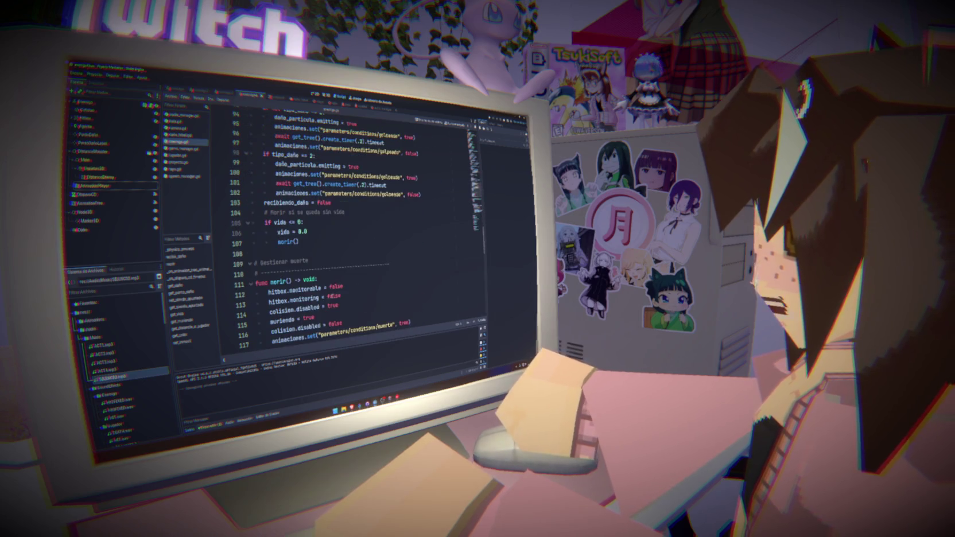
scroll(356, 229, "down", 7)
scroll(332, 296, "down", 12)
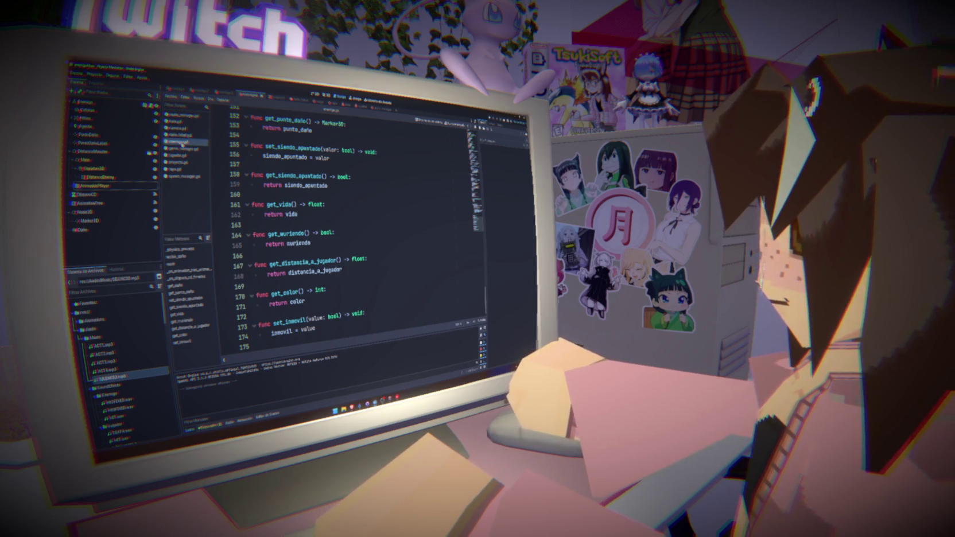
left_click(183, 156)
scroll(374, 276, "down", 20)
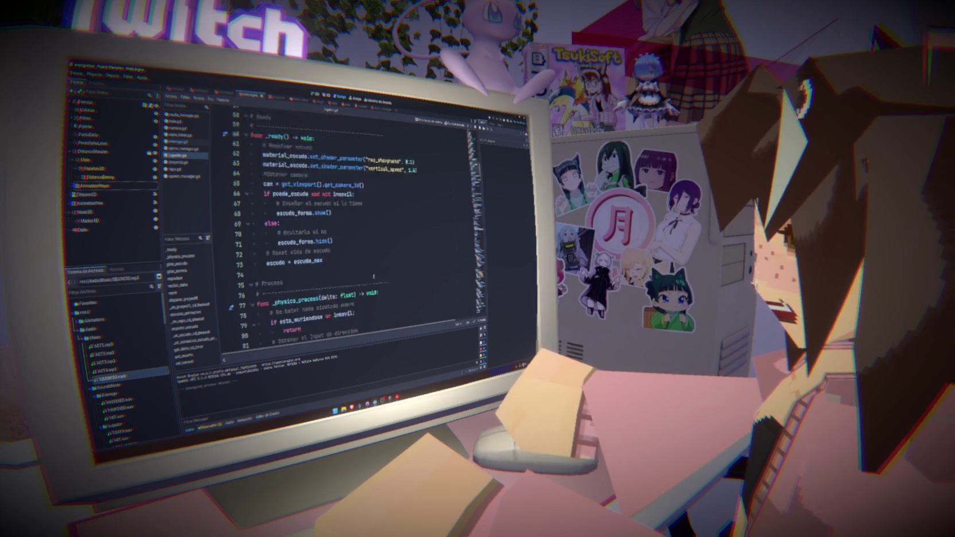
- Add 'return' under 'if inmovil:' at the top of recibir_daño in the shield script
scroll(373, 276, "down", 15)
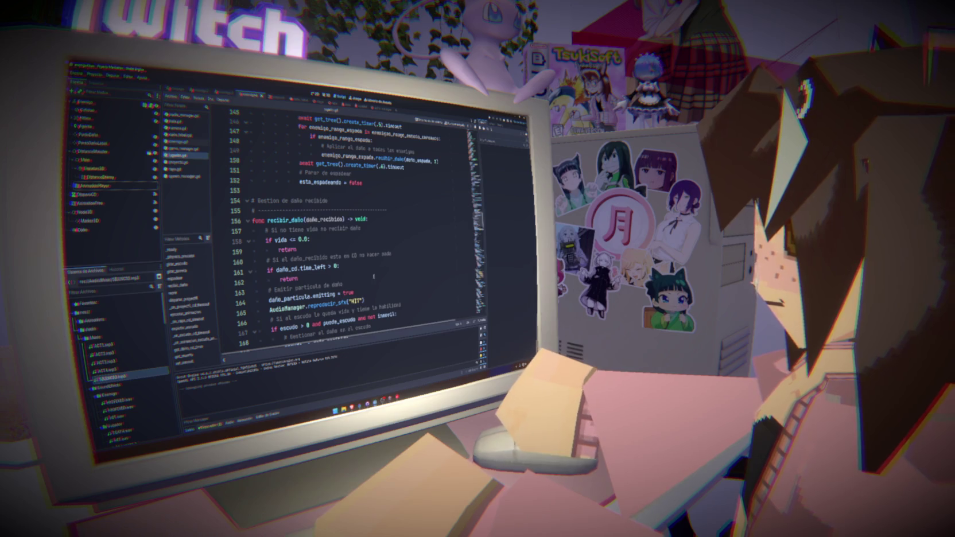
left_click(378, 219)
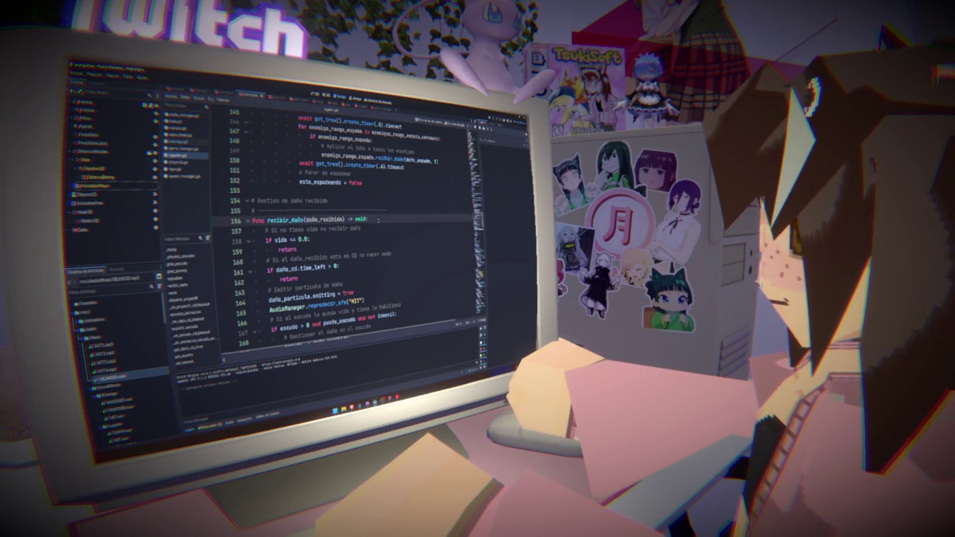
key("Return")
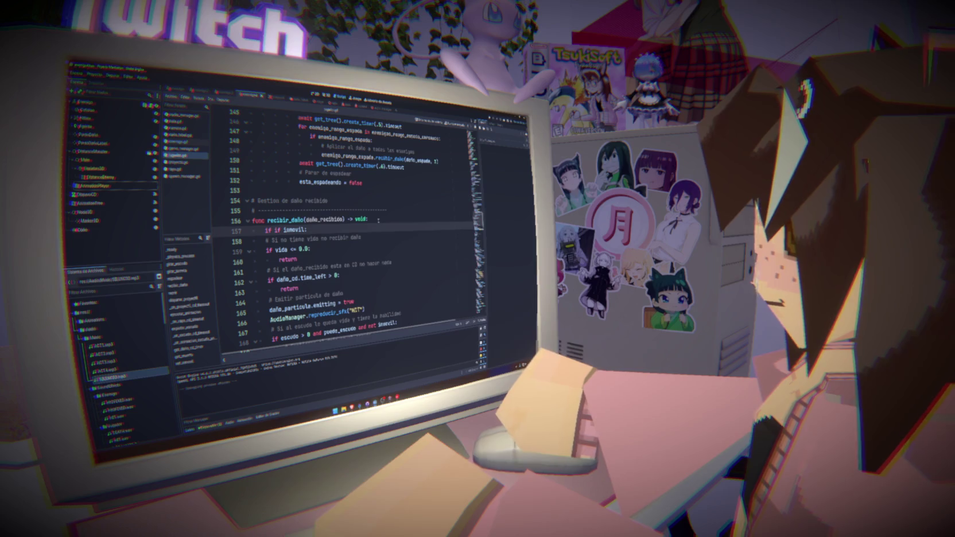
key("Return")
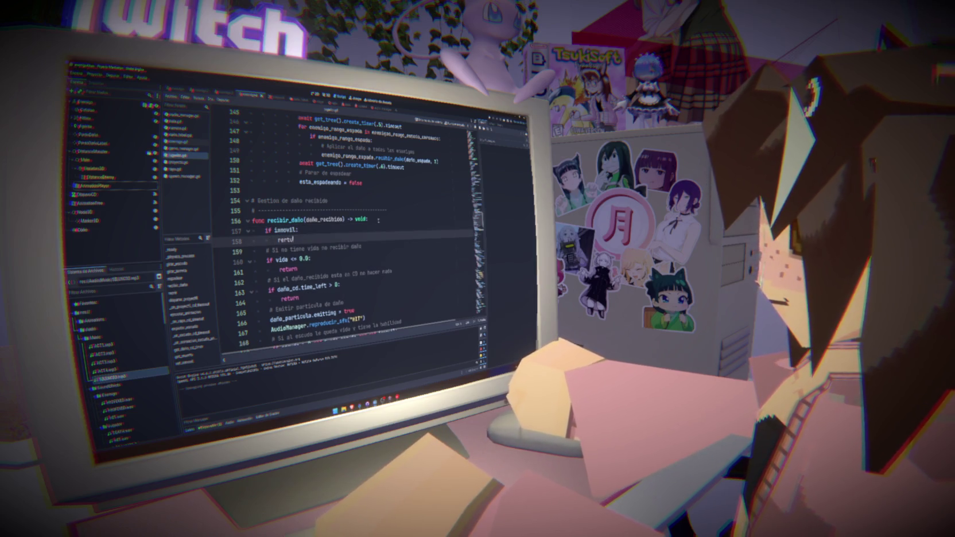
type("ret")
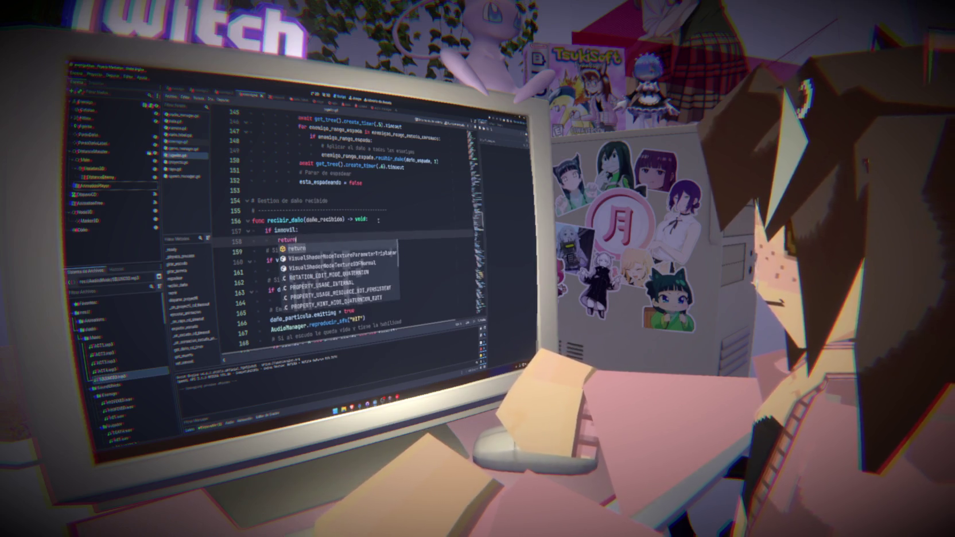
left_click(388, 218)
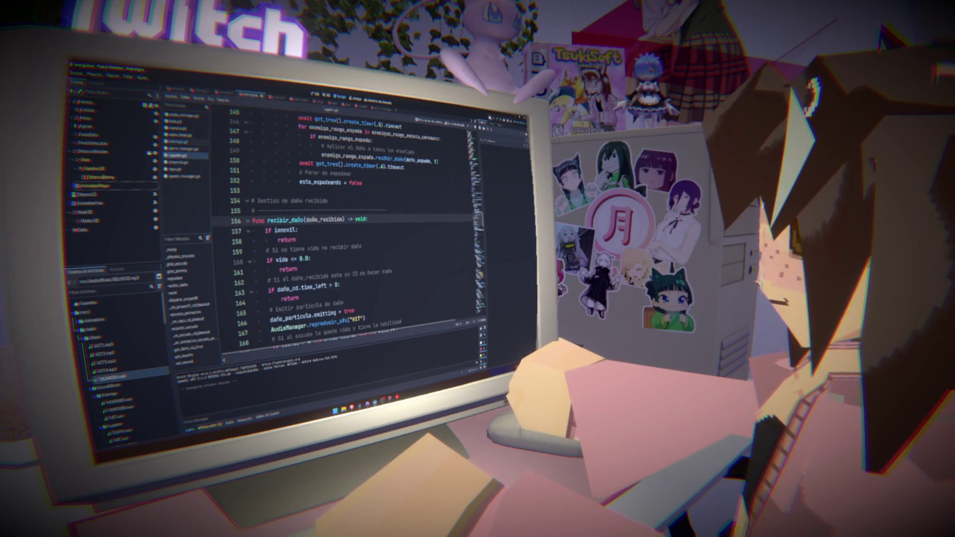
key("ctrl+F2")
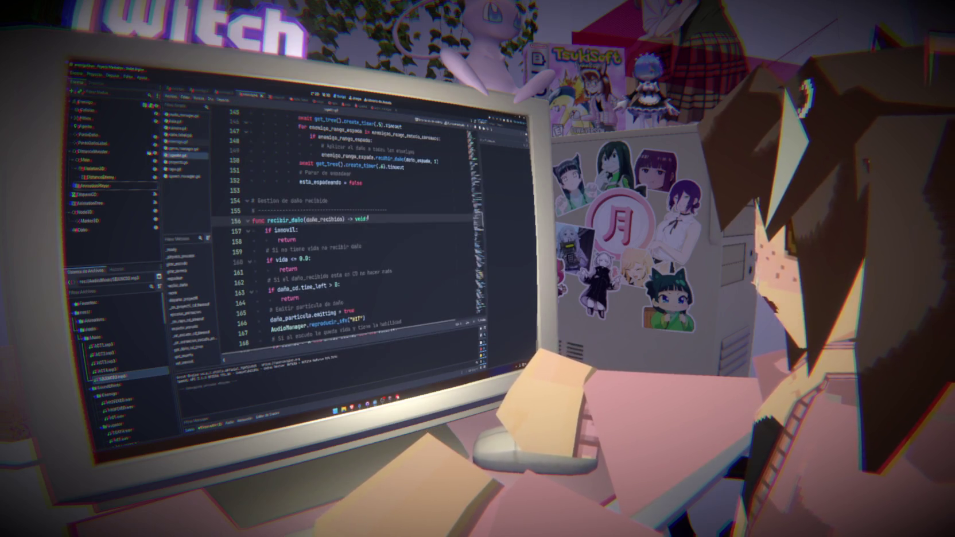
- Launch the game with F5 and playtest the enemies against the new damage rule
key("F5")
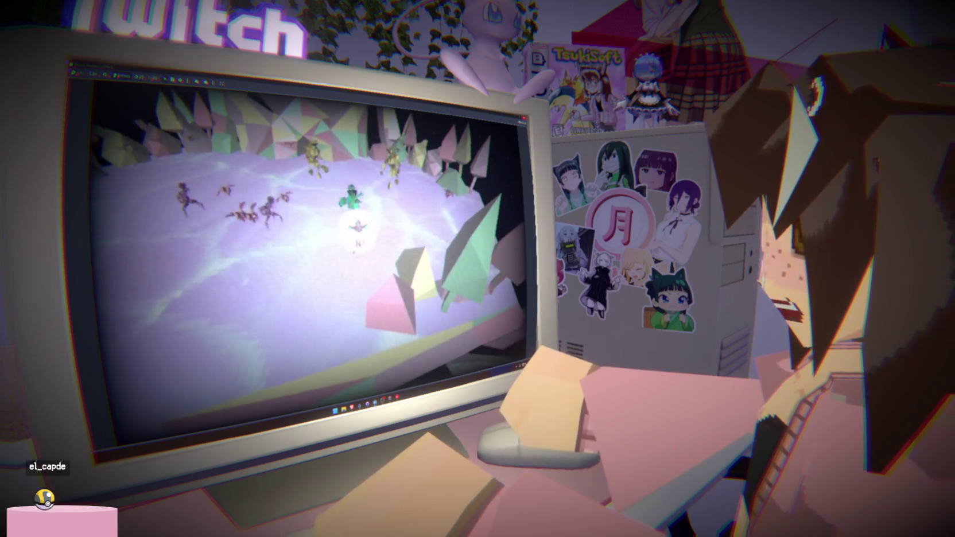
- Stop the test run and return to the 'if inmovil' check in recibir_daño
key("F8")
left_click(403, 228)
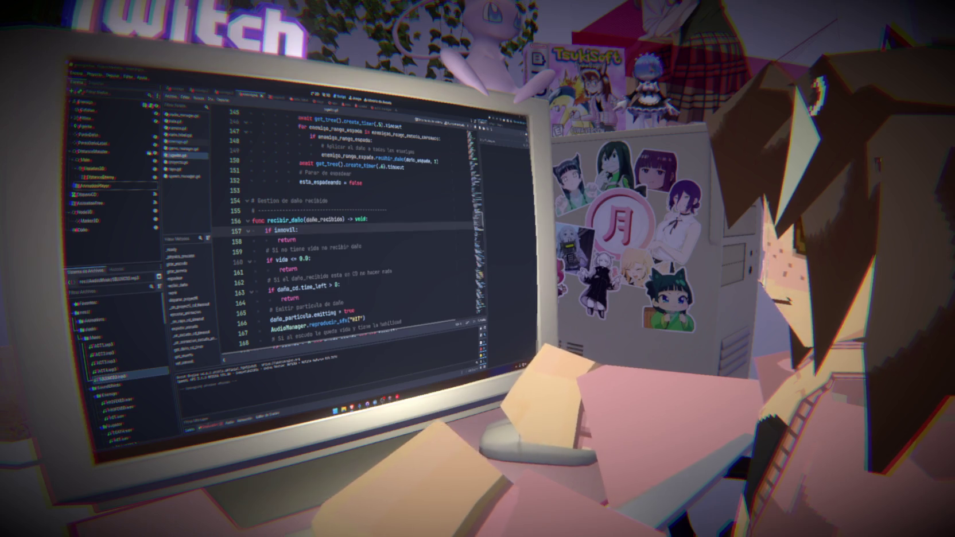
- Inspect the reported errors in the Debugger's Errors tab, expanding their details
left_click(215, 365)
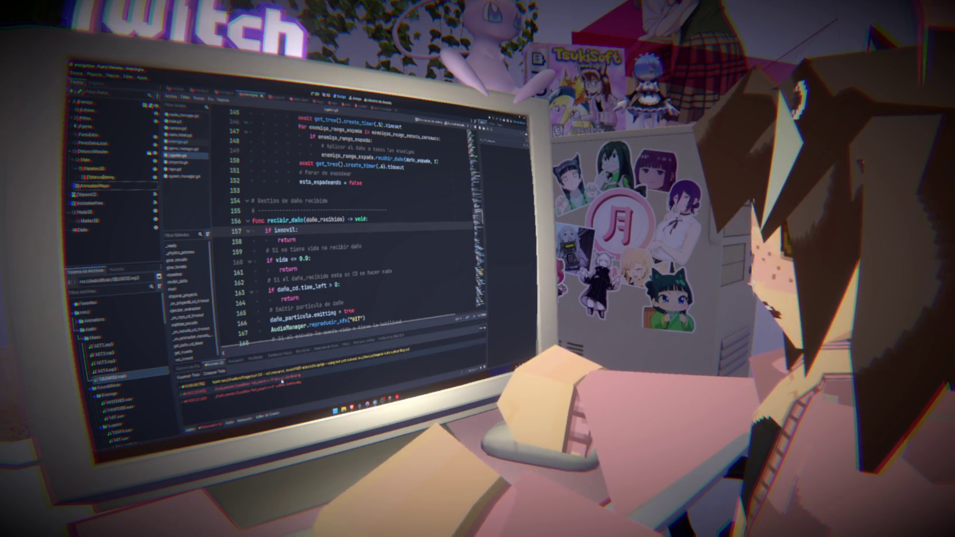
left_click(252, 387)
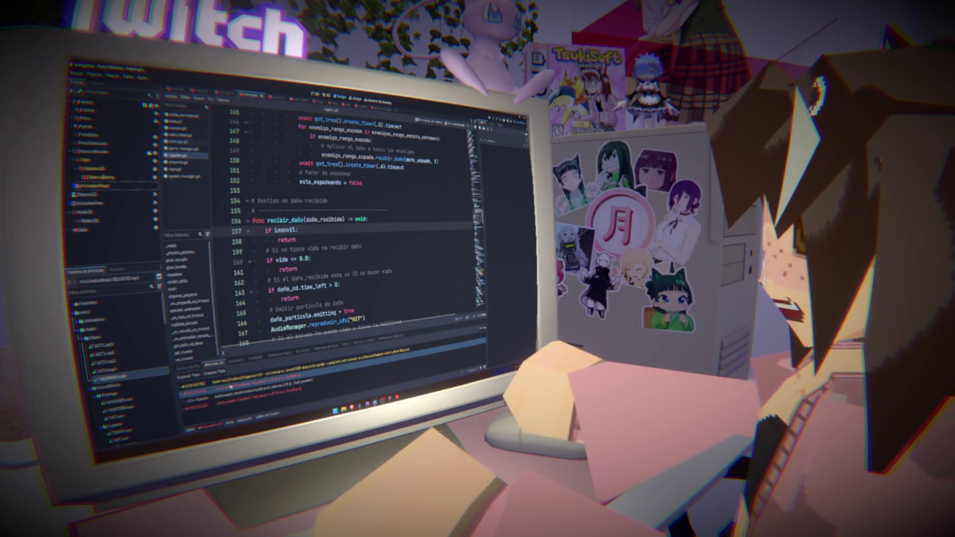
right_click(294, 384)
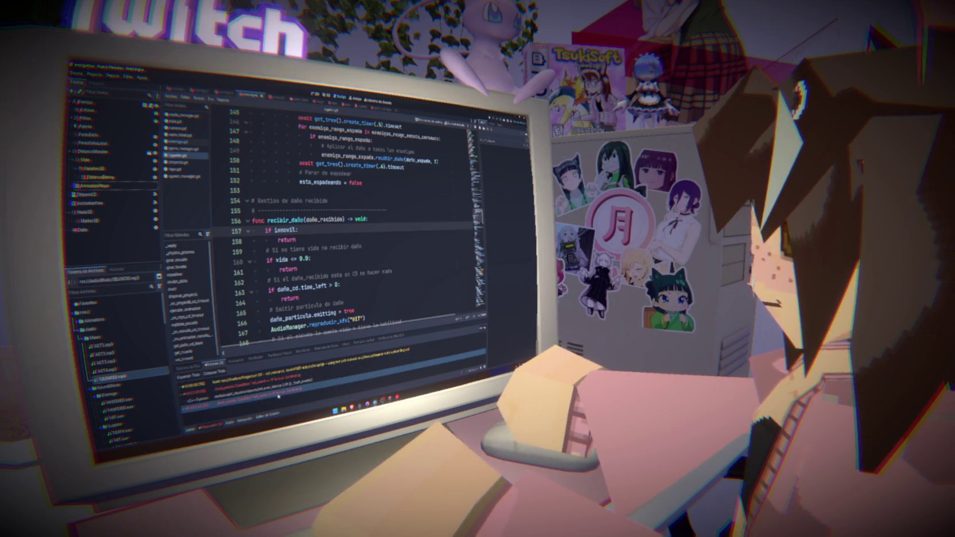
left_click(304, 383)
left_click(272, 379)
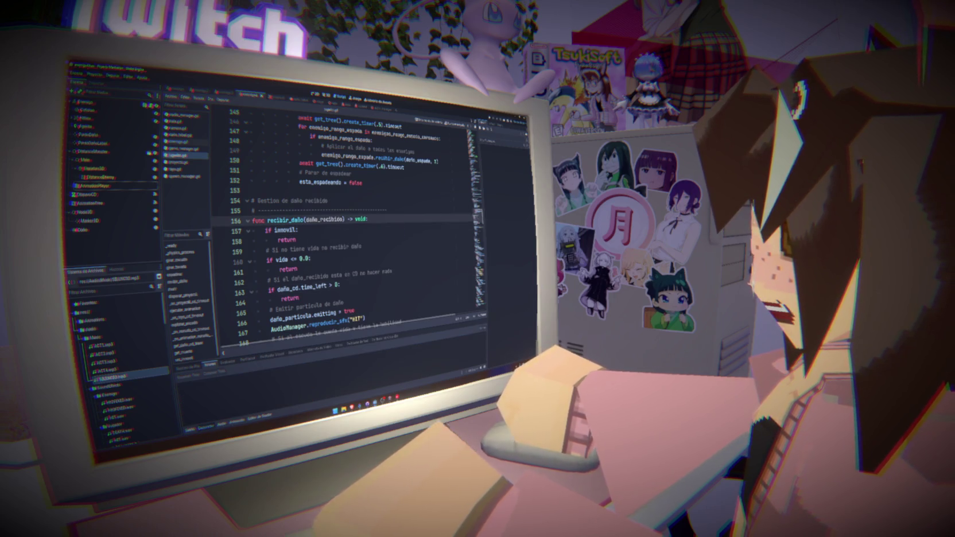
- Jump to line 166, then open the enemy spawning script from the script list
left_click(363, 318)
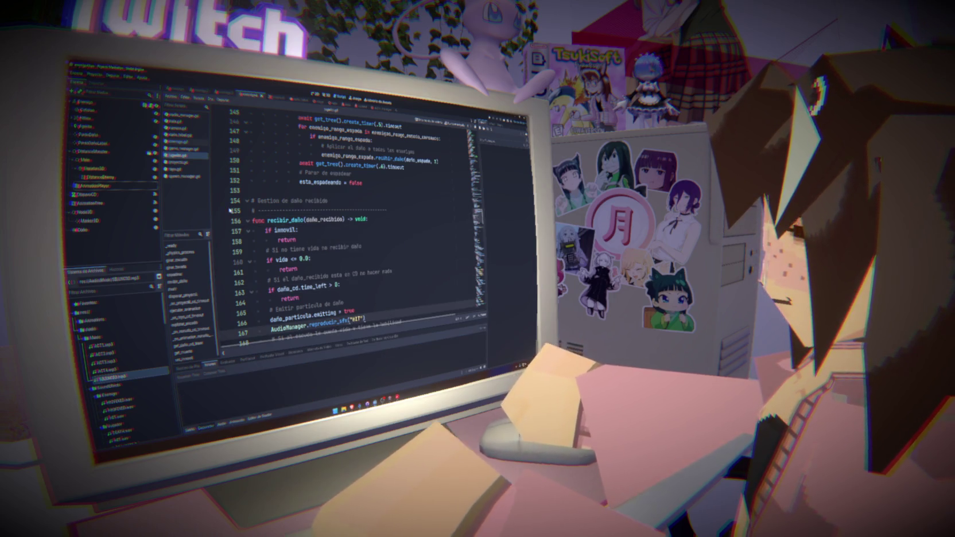
left_click(185, 176)
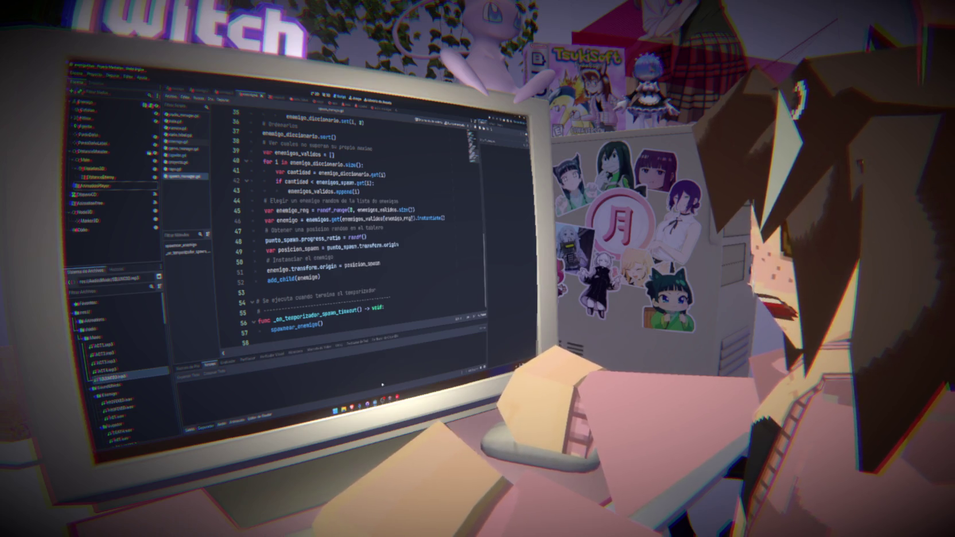
left_click(367, 404)
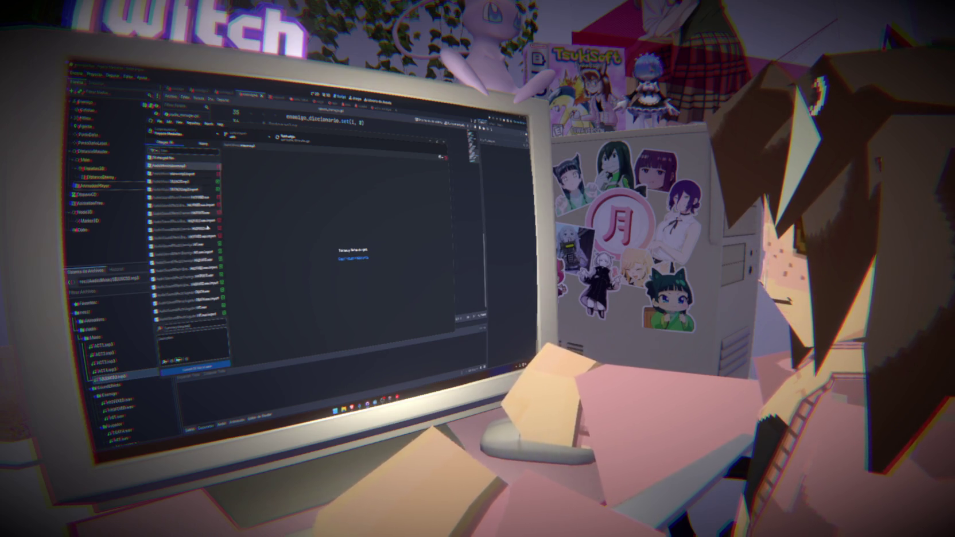
- Commit all changed project files to main with the summary 'a de musicass'
scroll(190, 241, "down", 5)
scroll(191, 271, "up", 5)
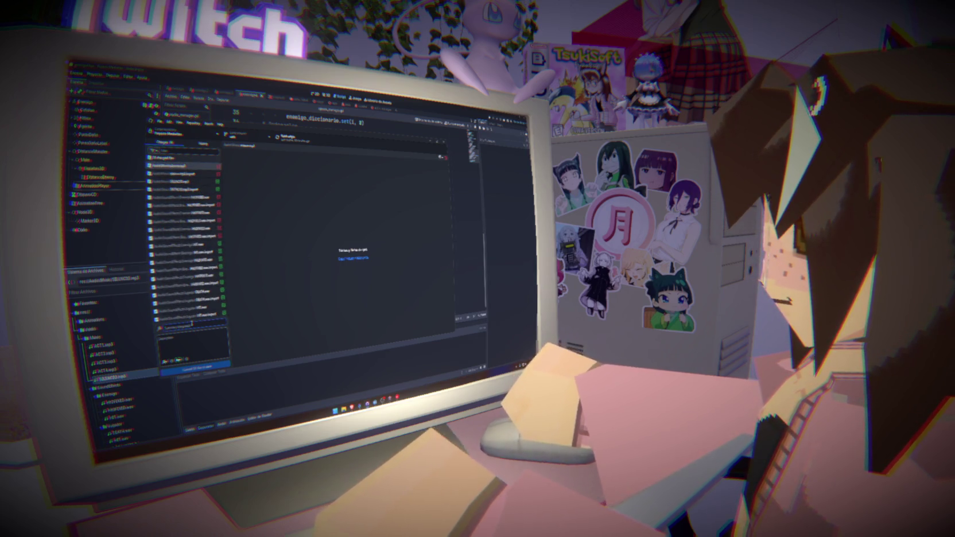
type("a")
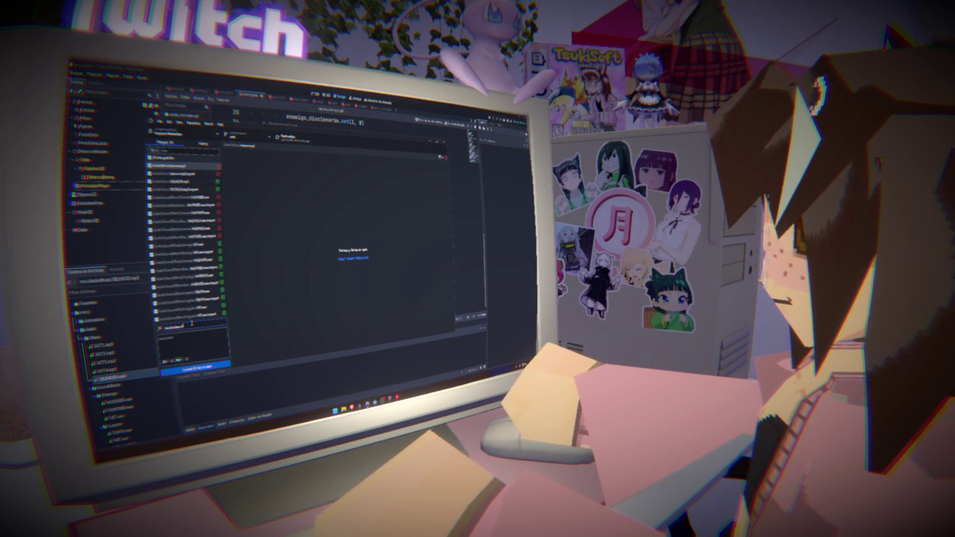
type("de musica")
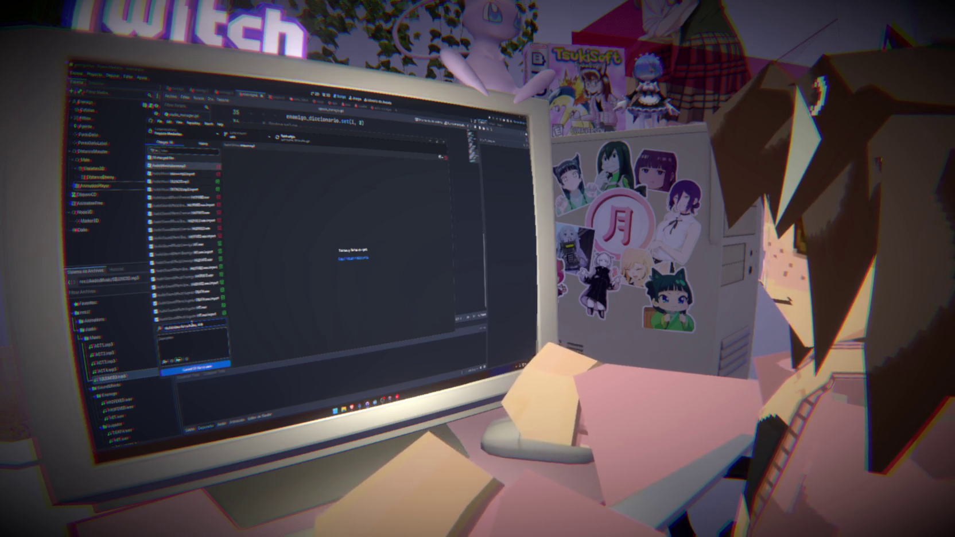
type("ss")
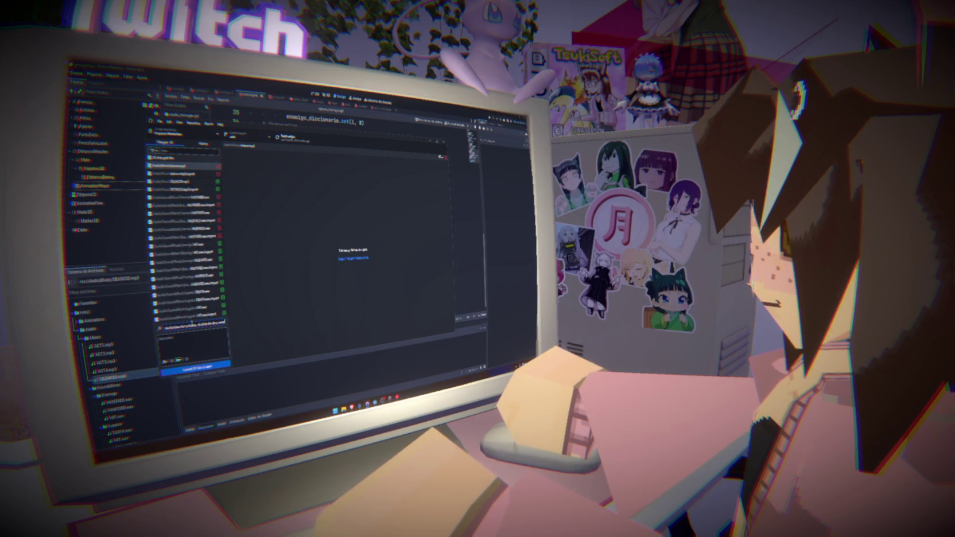
key("ctrl+Return")
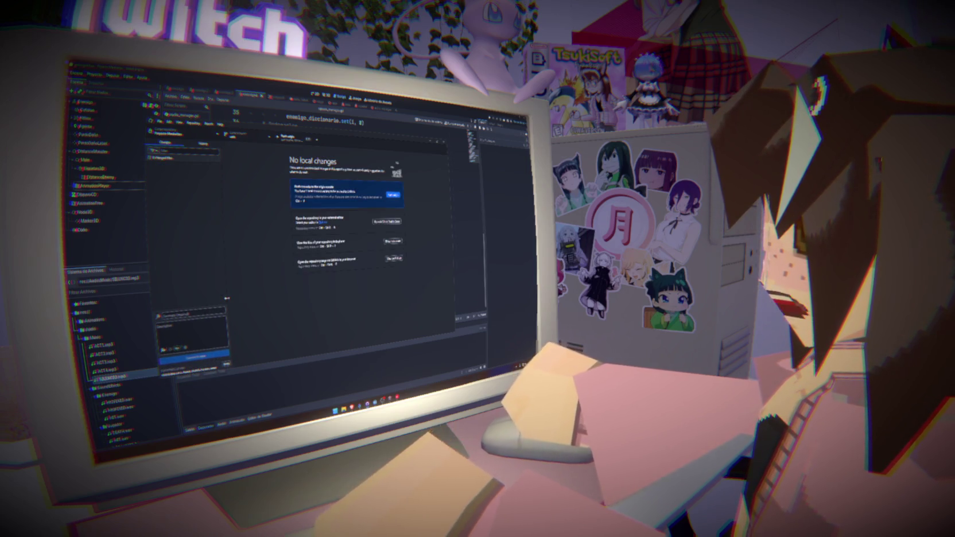
- Push the commit to origin and open a pull request for it on GitHub
left_click(394, 196)
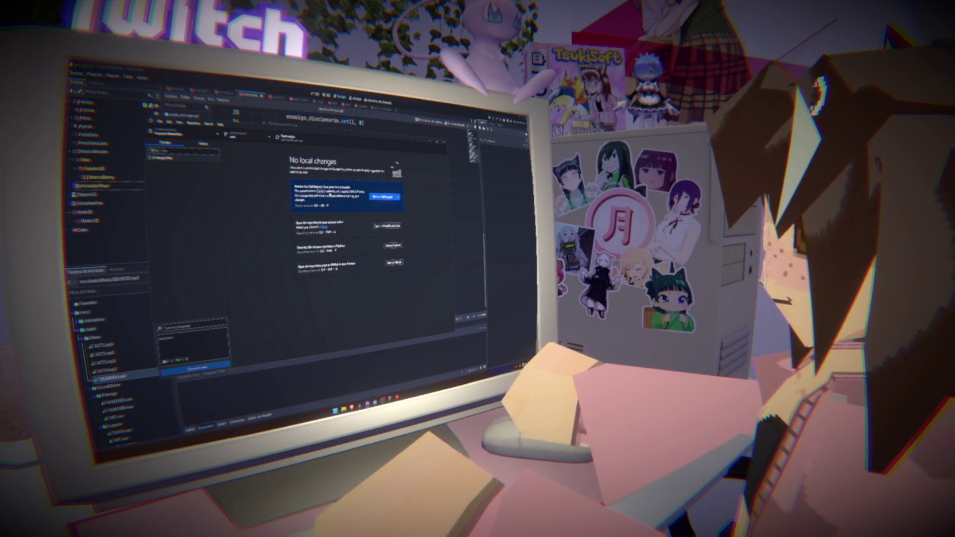
left_click(385, 196)
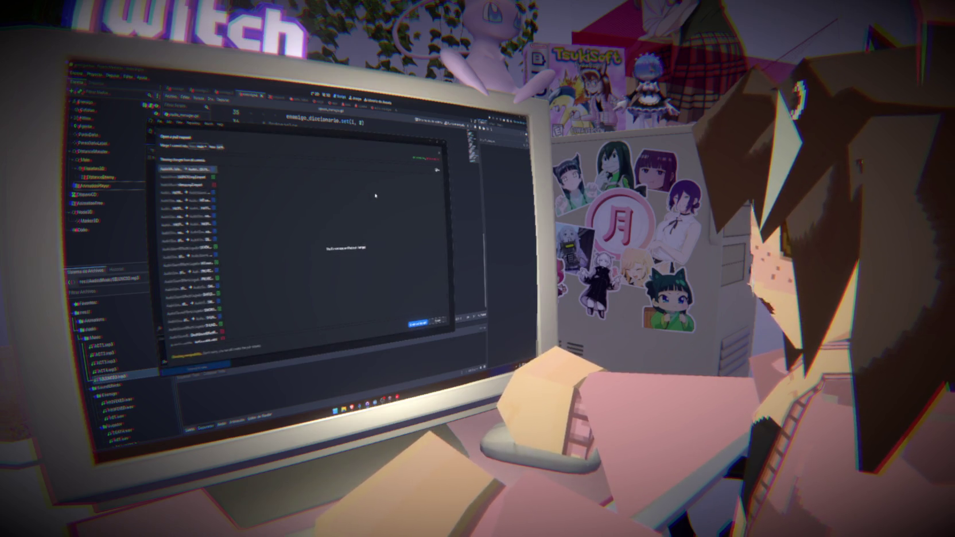
left_click(418, 324)
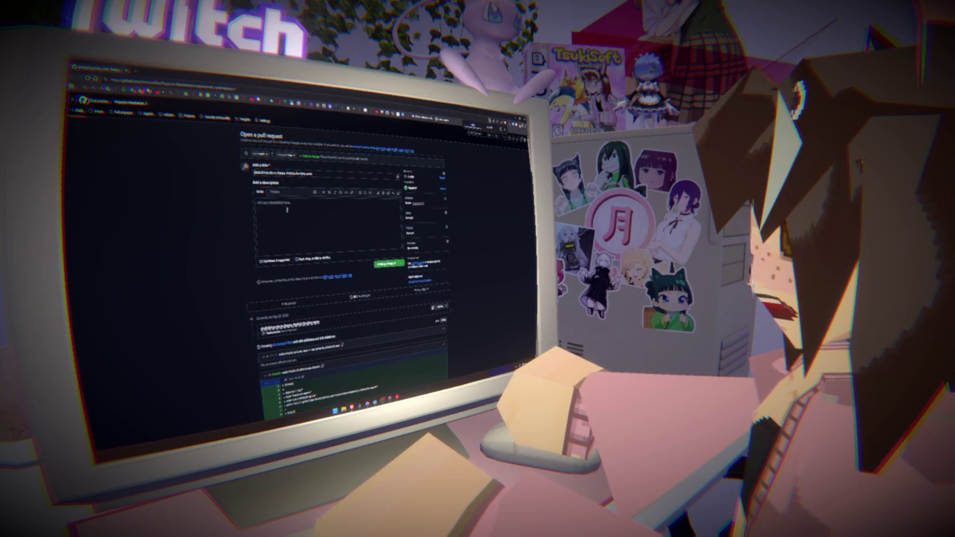
- Create the pull request, merge and confirm it, then return to GitHub Desktop
left_click(388, 263)
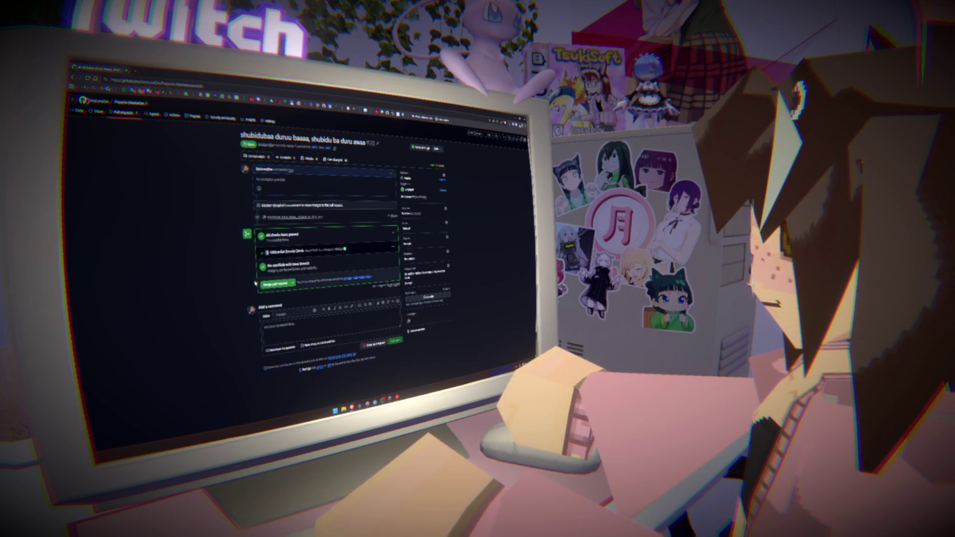
left_click(269, 284)
left_click(275, 308)
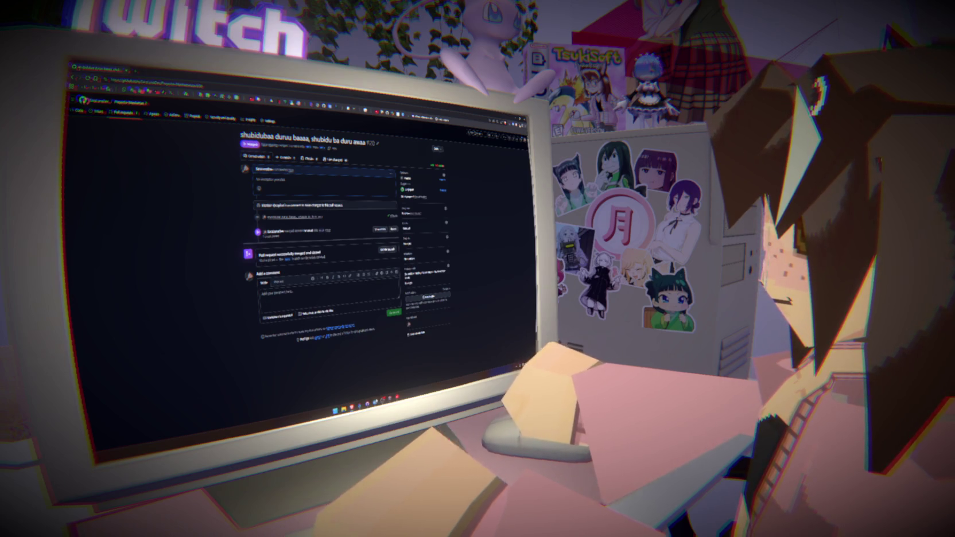
key("alt+Tab")
left_click(383, 396)
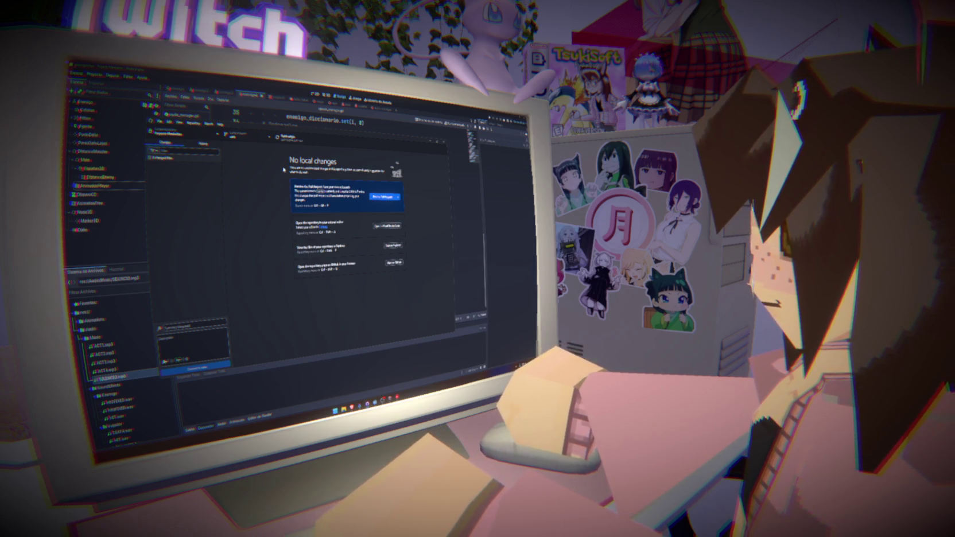
- Browse the repository's branch list without switching branches
left_click(246, 136)
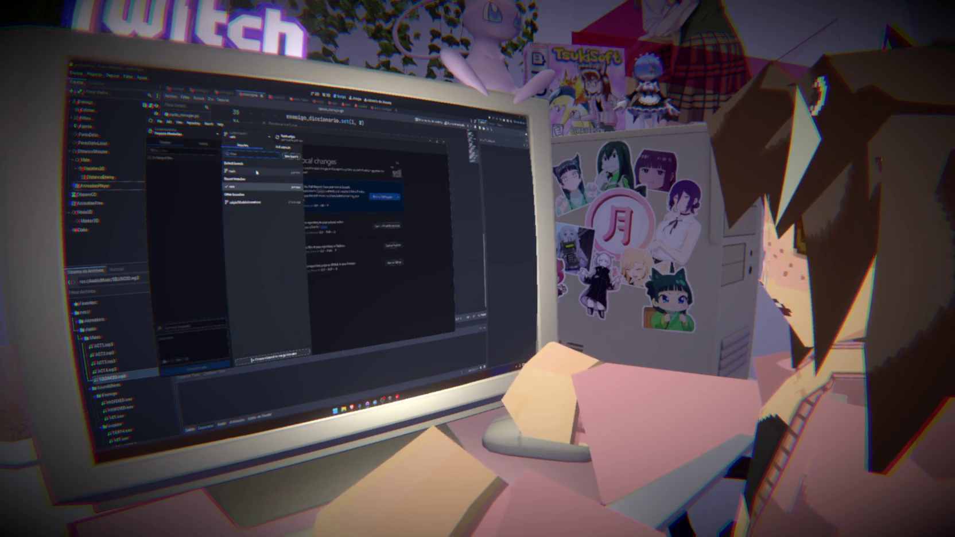
left_click(246, 136)
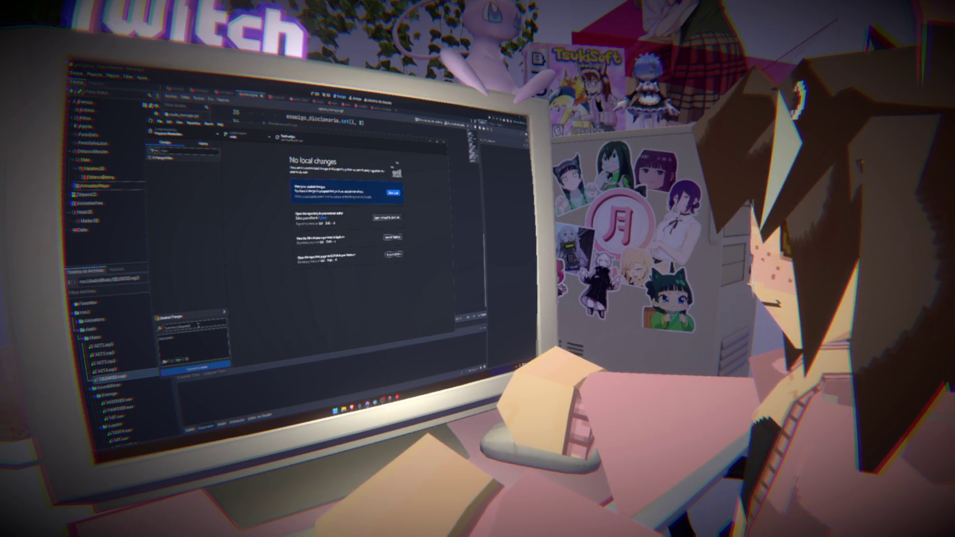
left_click(247, 136)
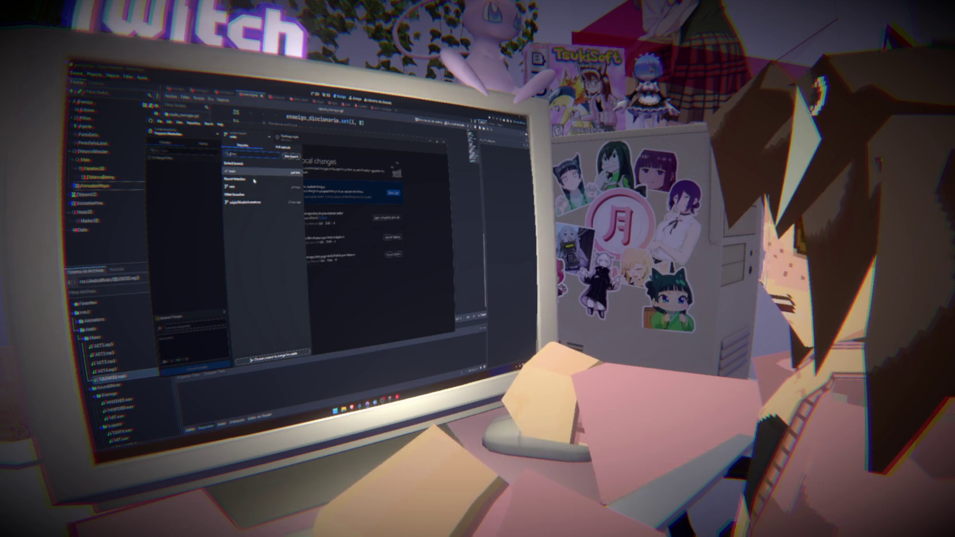
left_click(254, 190)
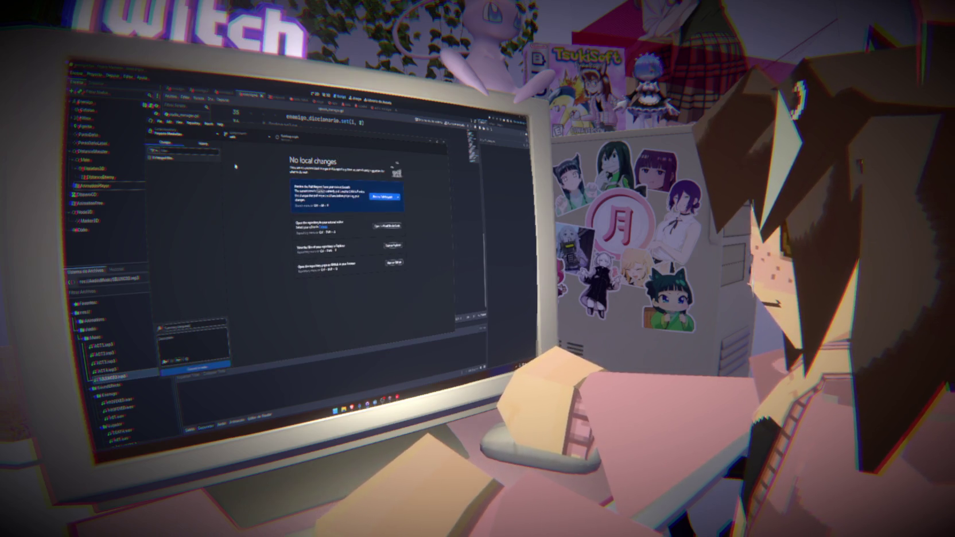
- Open Branch > Merge into current branch, then return to Godot's spawn manager script
left_click(207, 126)
left_click(234, 209)
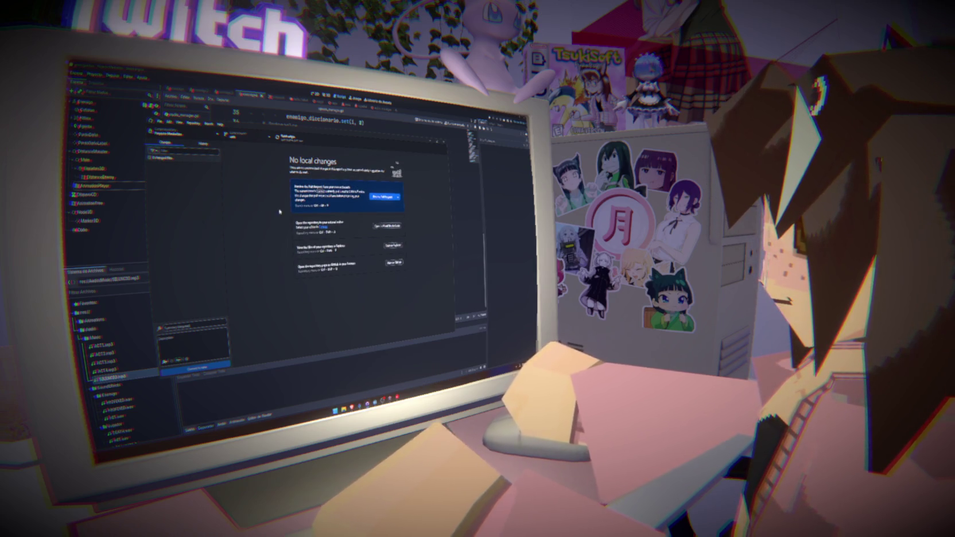
left_click(498, 232)
left_click(321, 269)
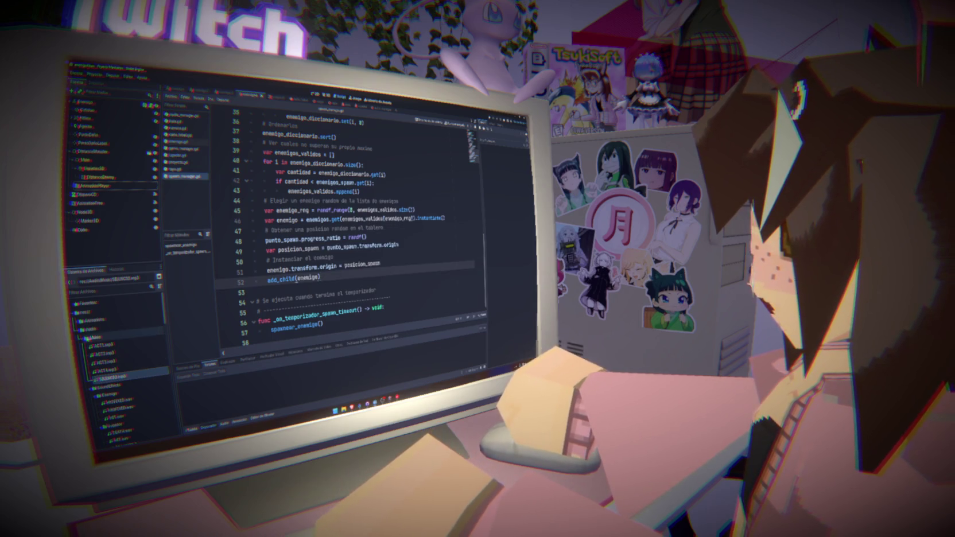
- Collapse the Music, SoundEffects, Audio and Models folders and expand Movies in the FileSystem dock
left_click(87, 337)
left_click(86, 345)
left_click(83, 330)
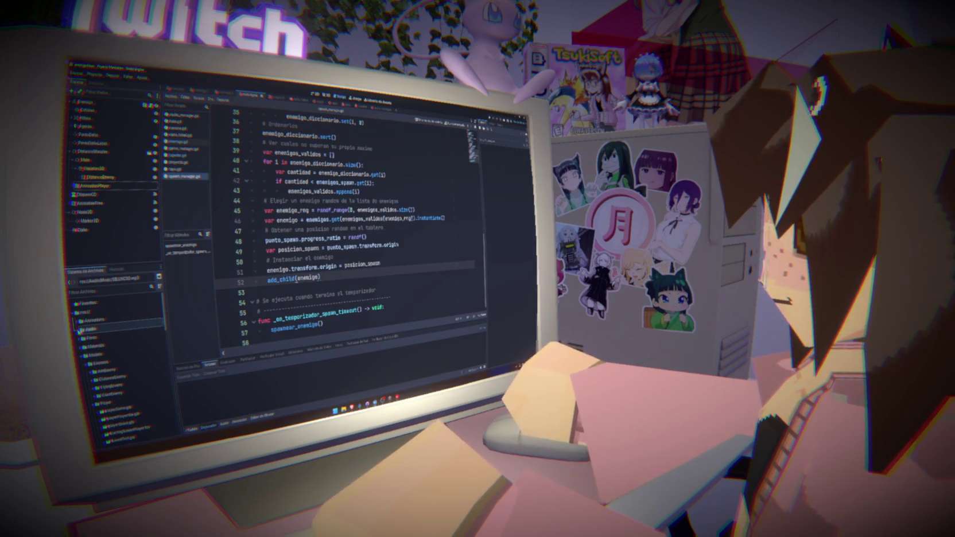
left_click(84, 354)
left_click(85, 363)
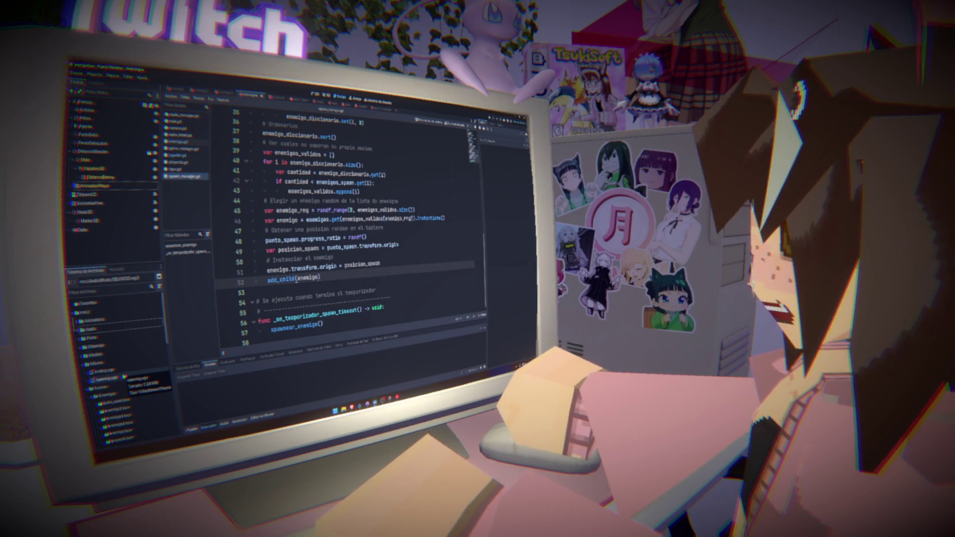
- Select opening.ogv and switch to the other open scene
left_click(109, 379)
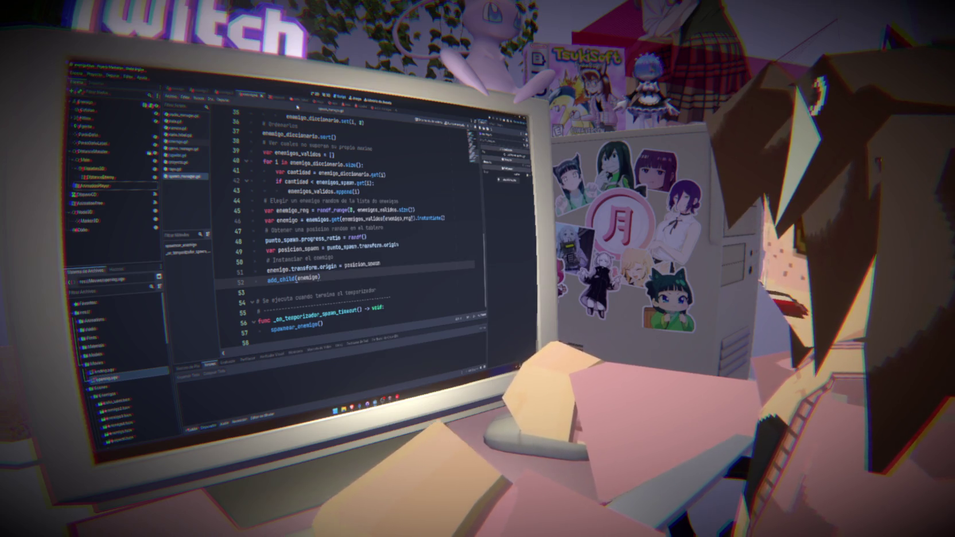
left_click(333, 102)
left_click(314, 95)
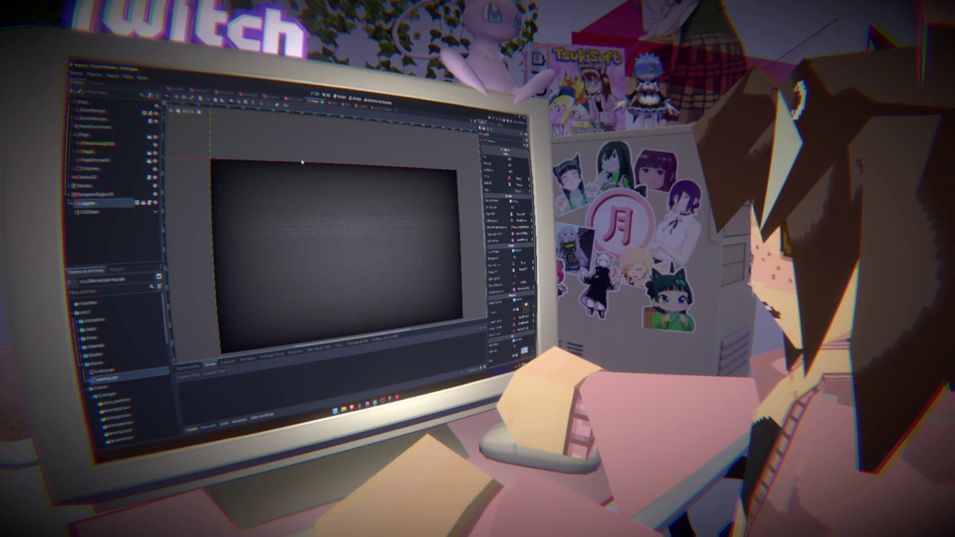
- Add a VideoStreamPlayer child node under Shaders, found by searching 'stream'
left_click(70, 194)
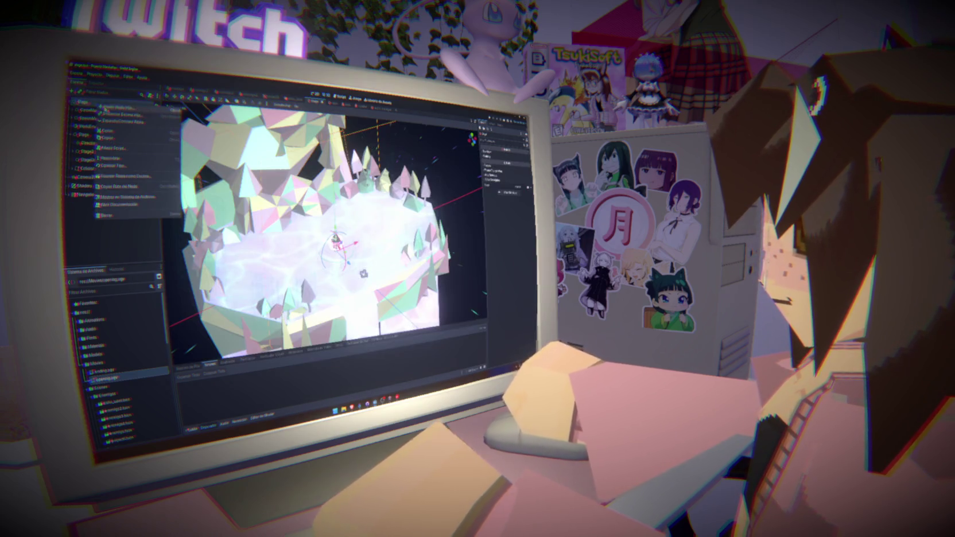
left_click(80, 185)
left_click(69, 185)
right_click(85, 186)
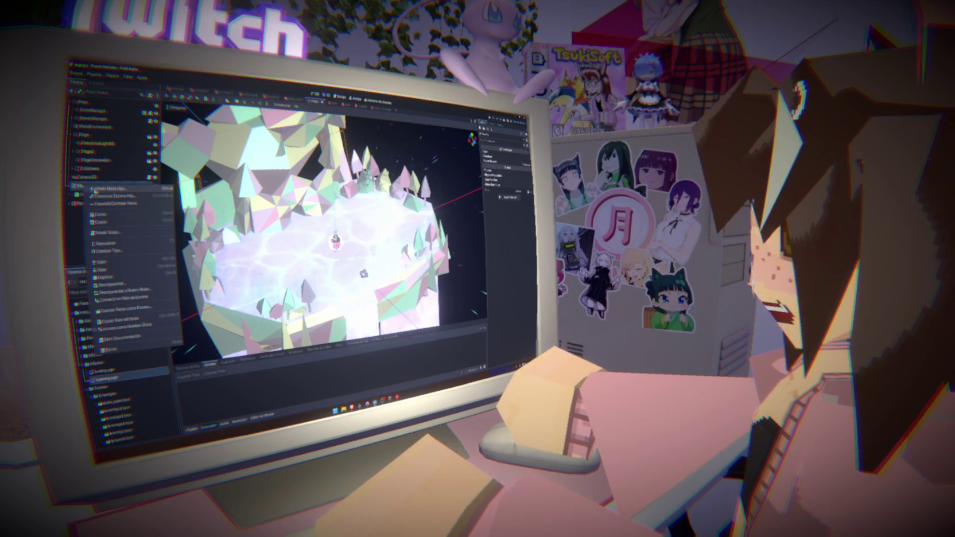
left_click(106, 189)
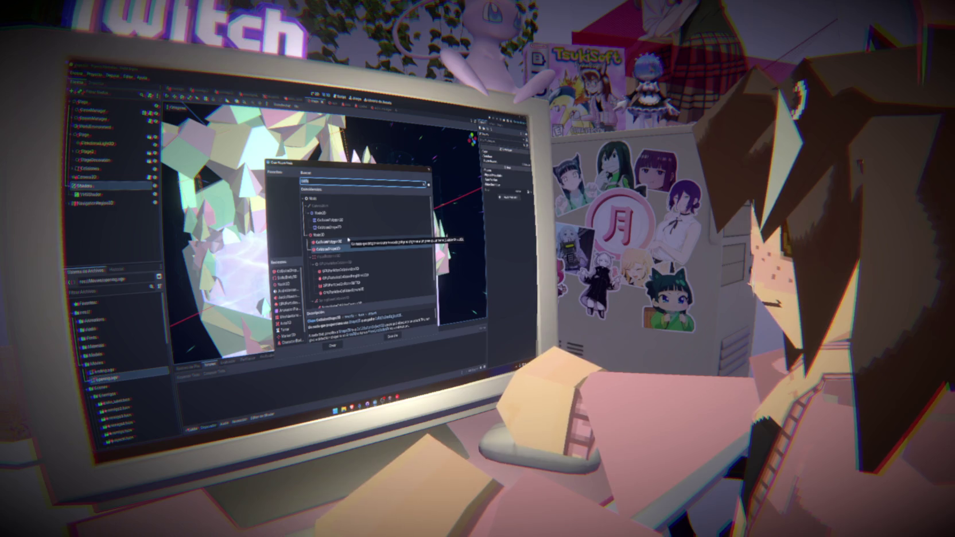
key("ctrl+a")
type("stream")
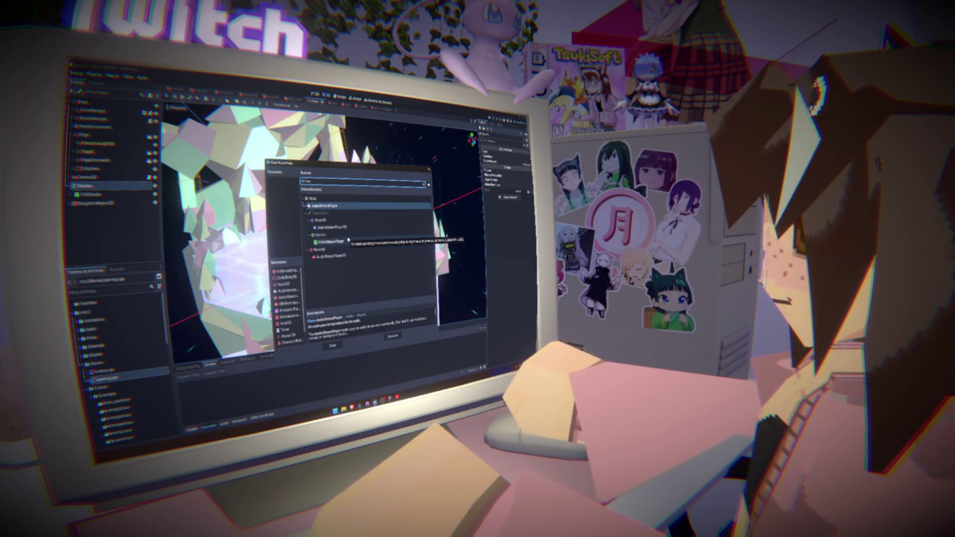
left_click(344, 241)
left_click(331, 344)
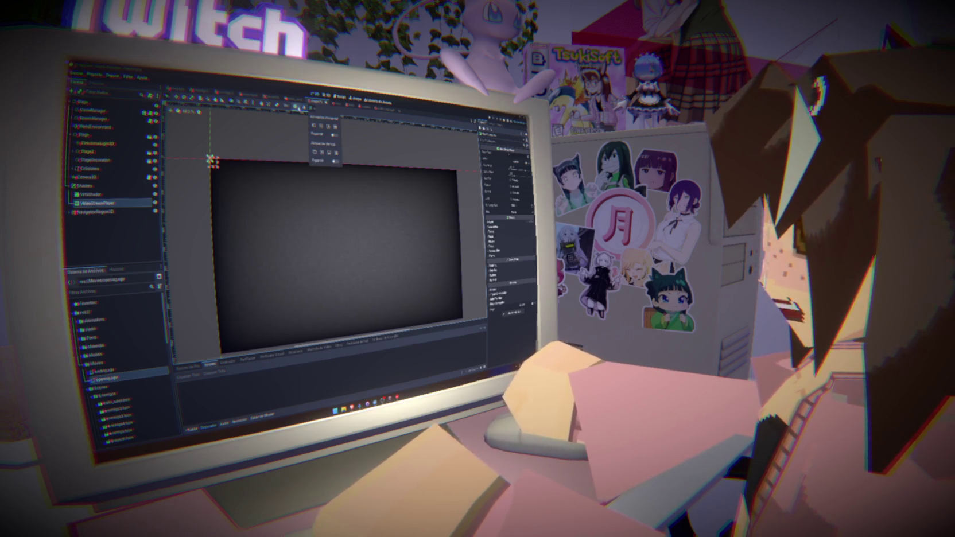
- Give the VideoStreamPlayer the Full Rect layout and assign opening.ogv as its Stream
left_click(295, 107)
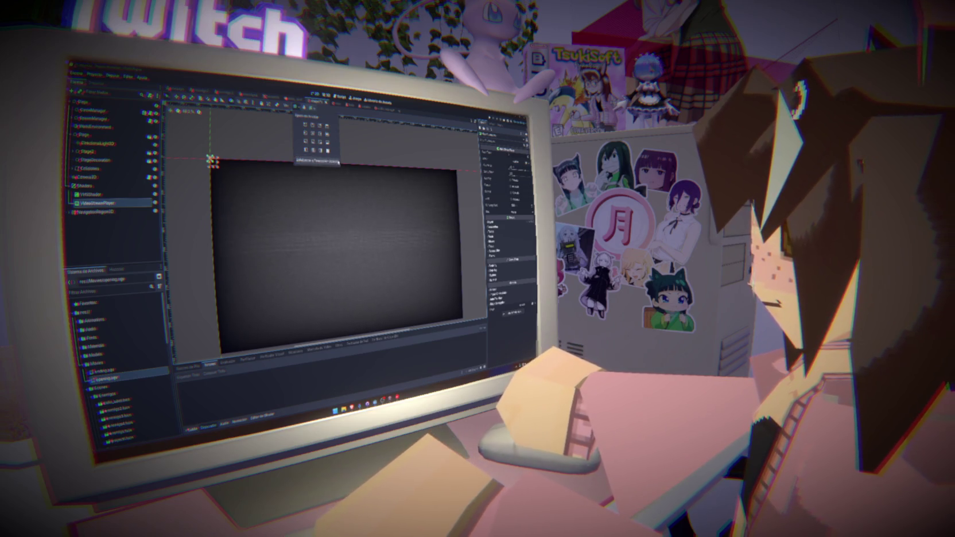
left_click(327, 151)
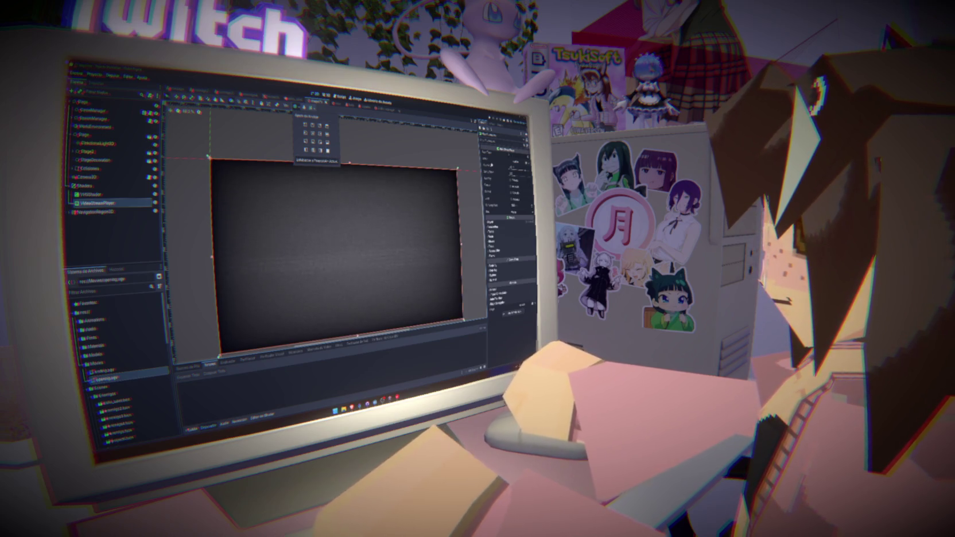
left_click(437, 239)
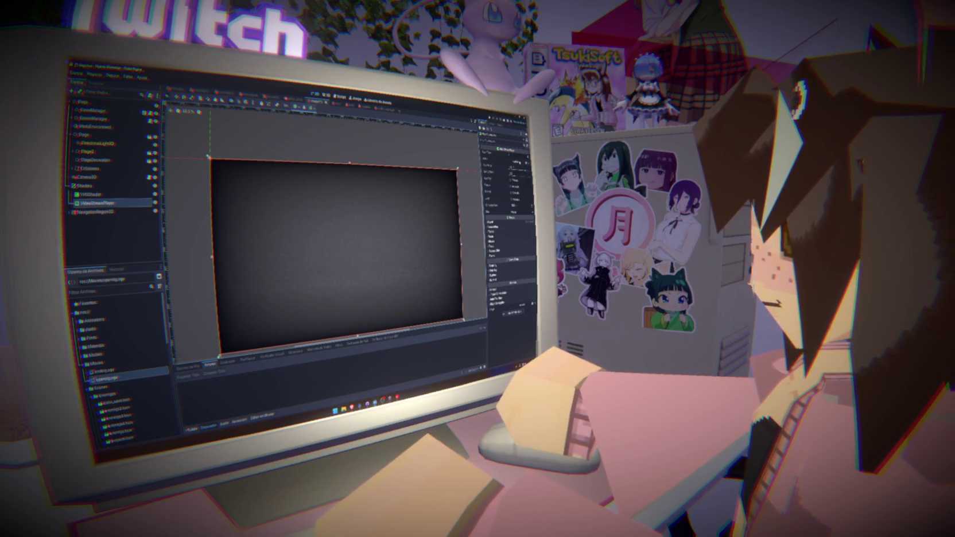
mouse_move(106, 378)
left_mouse_down()
mouse_move(167, 258)
mouse_move(527, 170)
mouse_move(517, 164)
left_mouse_up()
- Save the scene, then run the game, close it and run it again
key("ctrl+s")
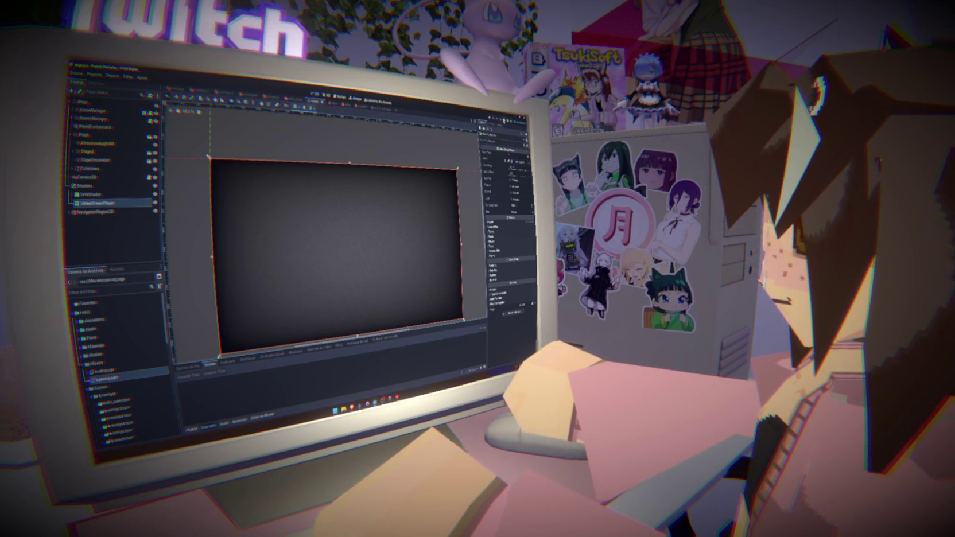
key("F5")
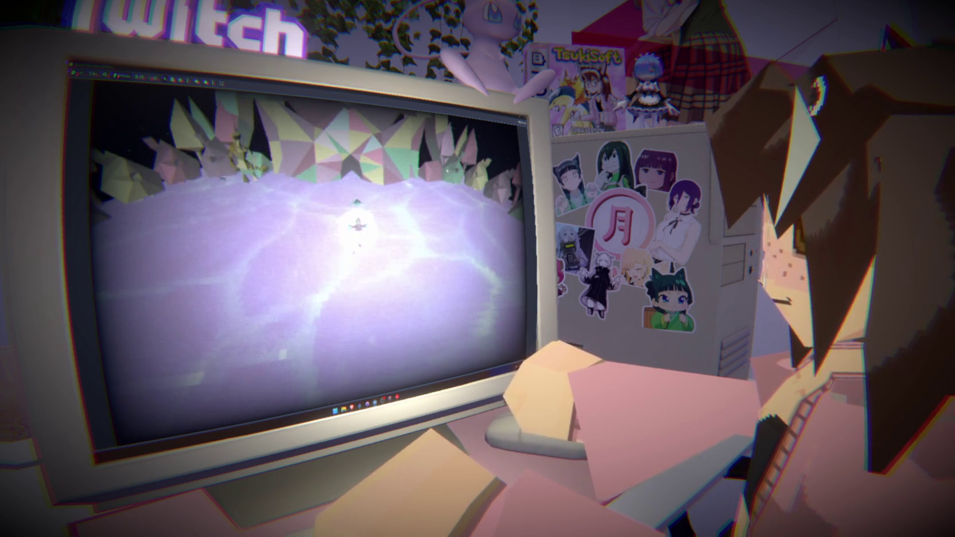
key("alt+F4")
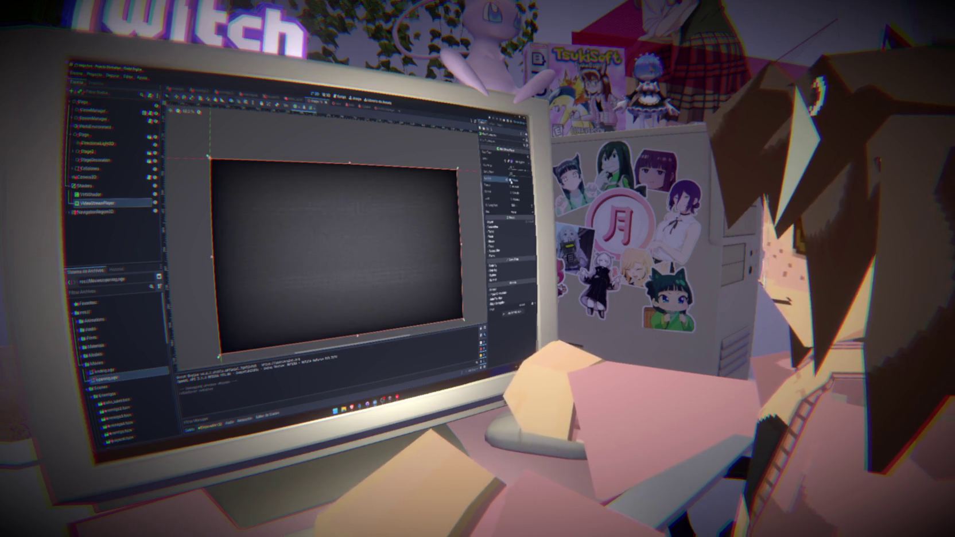
key("F5")
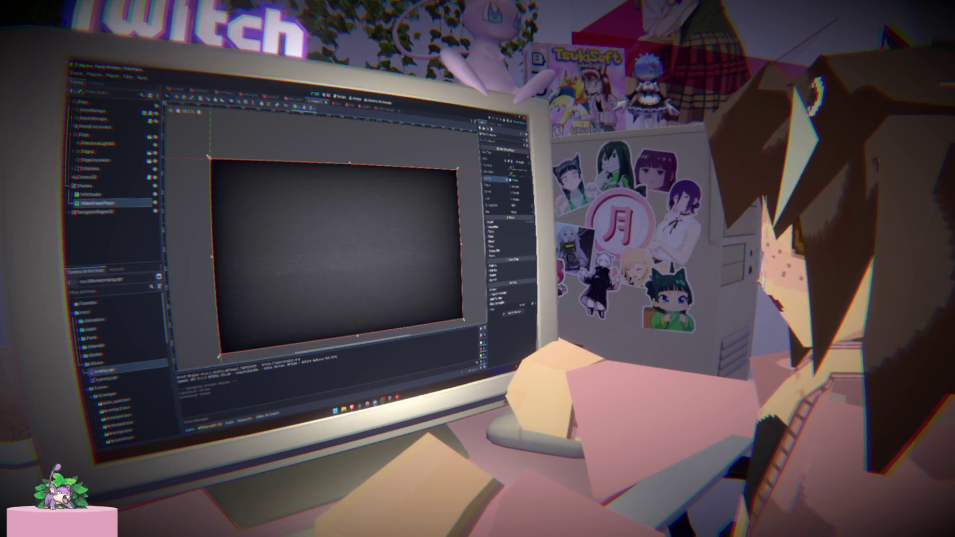
- Relaunch the project with F5 and Run Project, viewing the Animation and Audio panels meanwhile
key("F5")
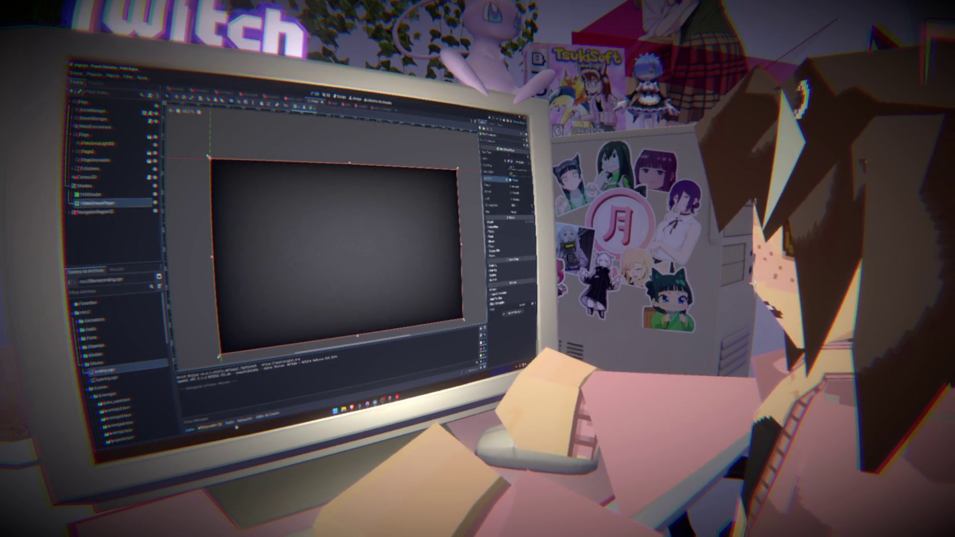
left_click(245, 421)
left_click(234, 424)
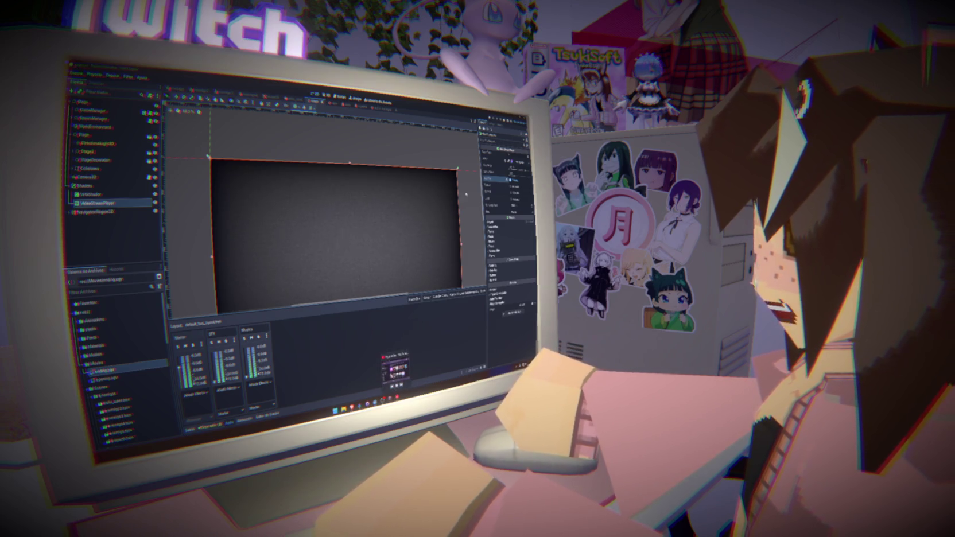
left_click(490, 120)
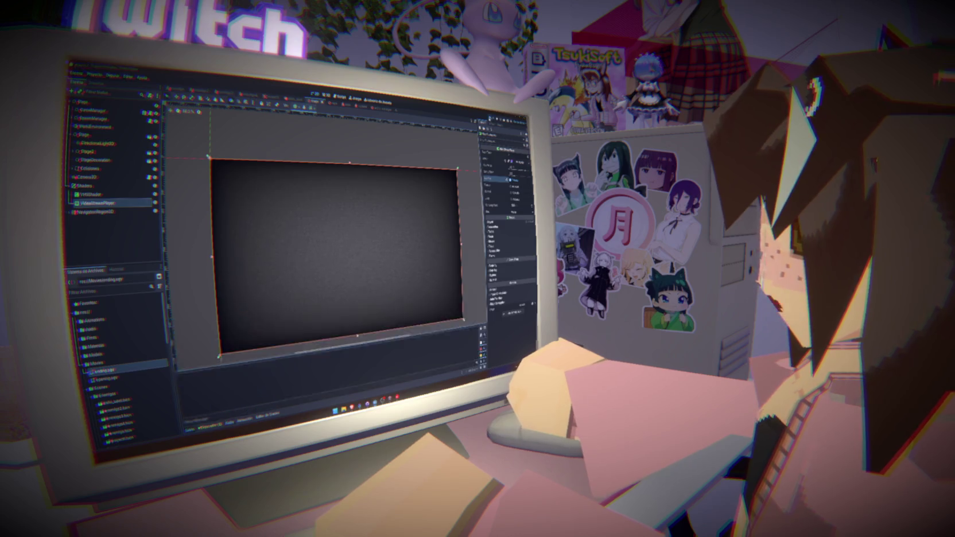